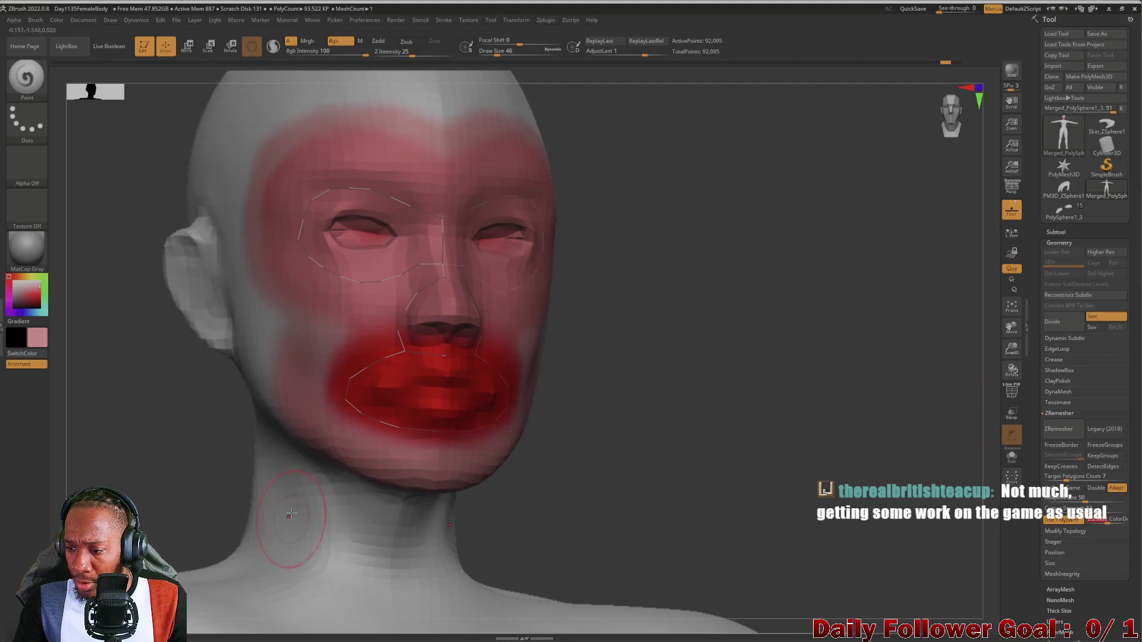
key("c")
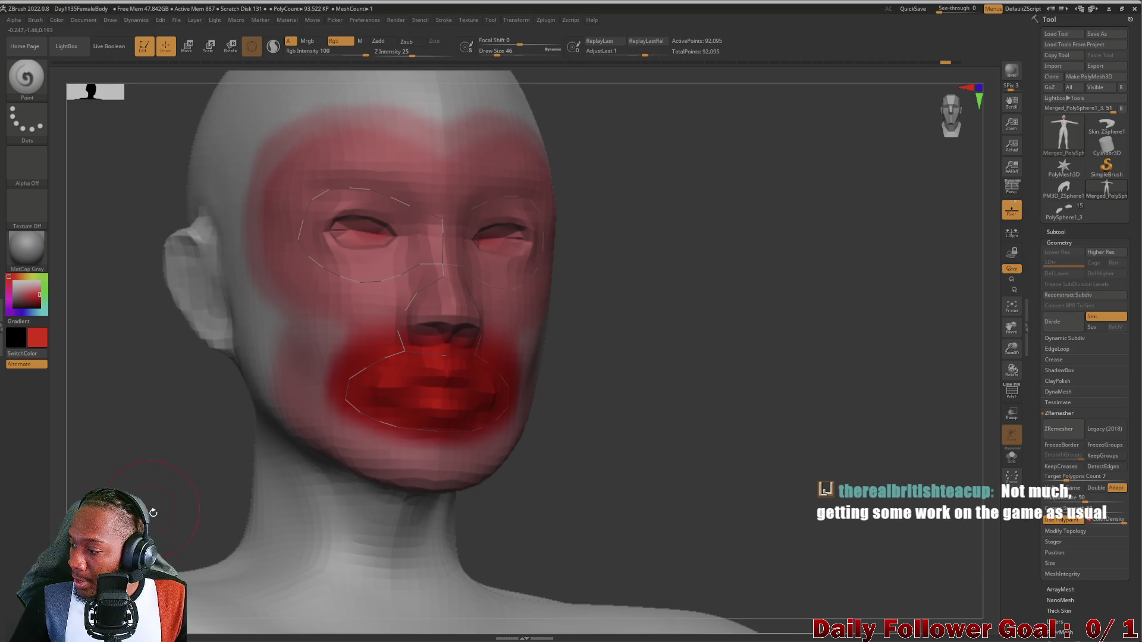
Swap to red and polypaint the ear's upper front rim and down its length.
mouse_move(143, 490)
left_mouse_down()
mouse_move(155, 481)
mouse_move(119, 518)
left_mouse_up()
left_click_drag(475, 535, 654, 482)
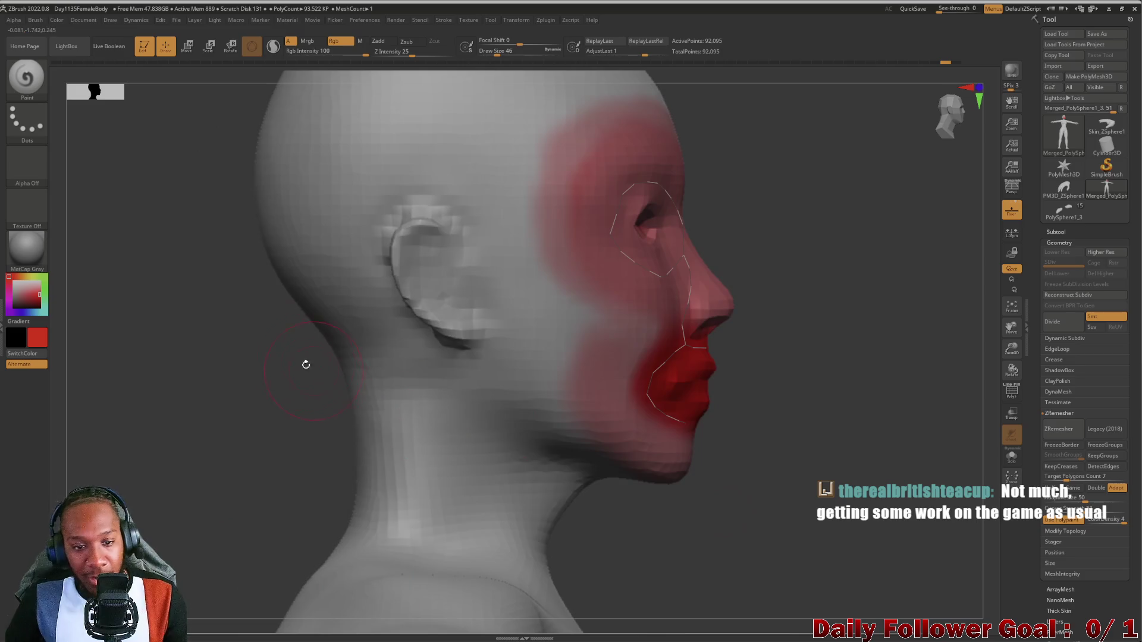
mouse_move(417, 238)
left_mouse_down()
mouse_move(404, 243)
mouse_move(436, 226)
mouse_move(419, 235)
mouse_move(416, 309)
mouse_move(470, 339)
mouse_move(439, 260)
mouse_move(438, 324)
left_mouse_up()
mouse_move(266, 296)
left_mouse_down()
mouse_move(176, 329)
mouse_move(364, 300)
left_mouse_up()
left_click_drag(412, 230, 405, 360)
left_click_drag(686, 395, 238, 421)
Adjust the ZRemesher colour density, confirming a value of about 2.94.
left_click_drag(1121, 520, 1110, 528)
left_click(1100, 531)
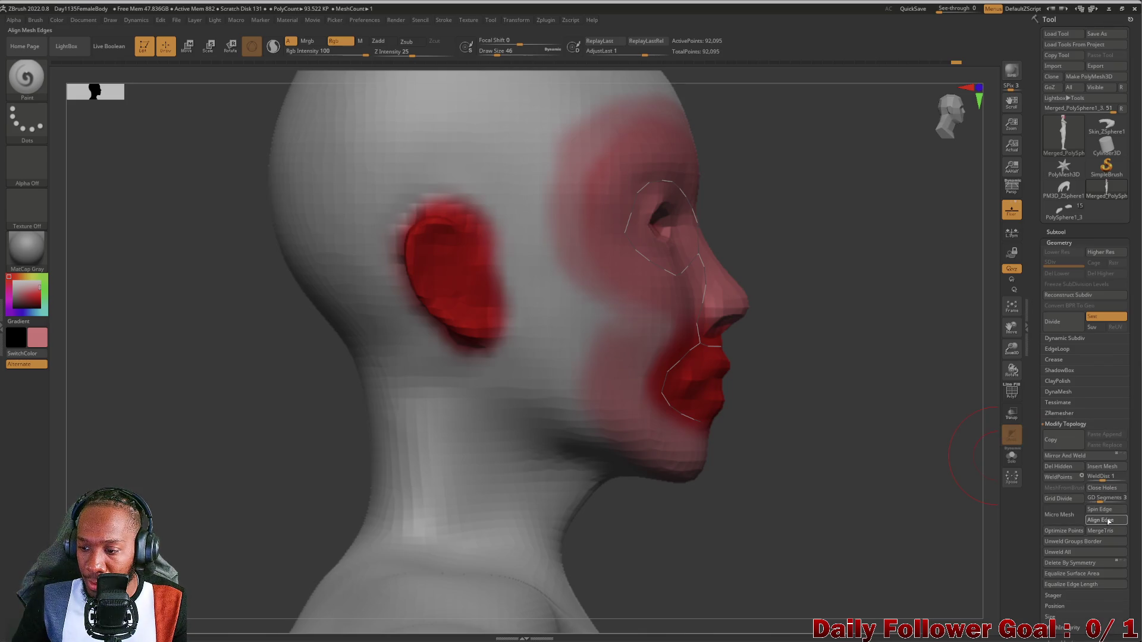
left_click(1071, 414)
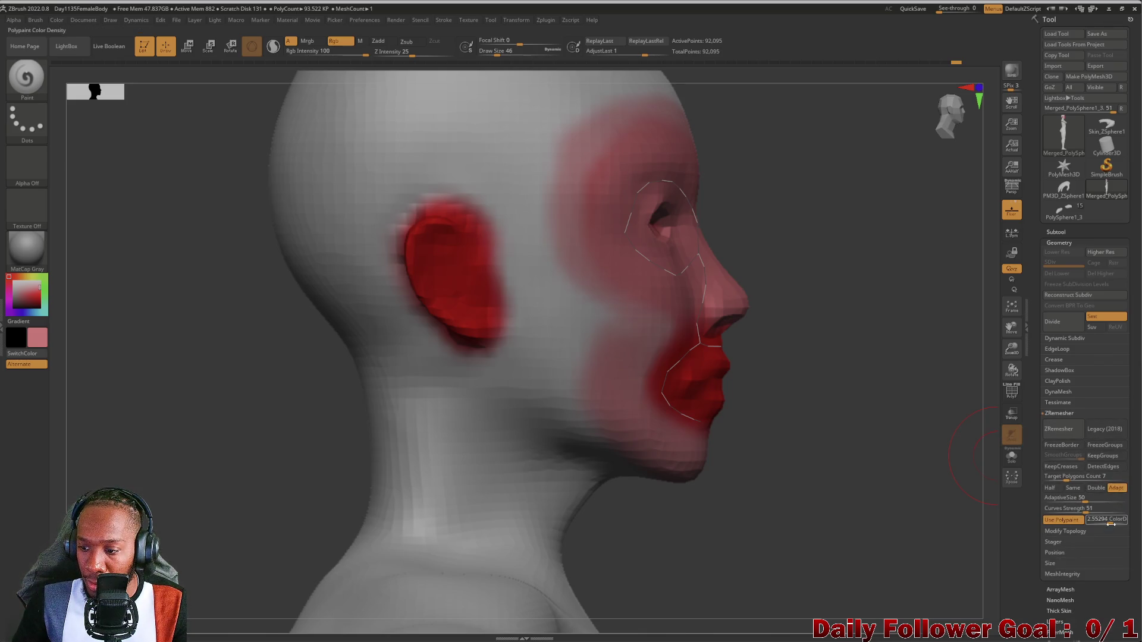
left_click_drag(1112, 523, 1114, 527)
type("2.9423")
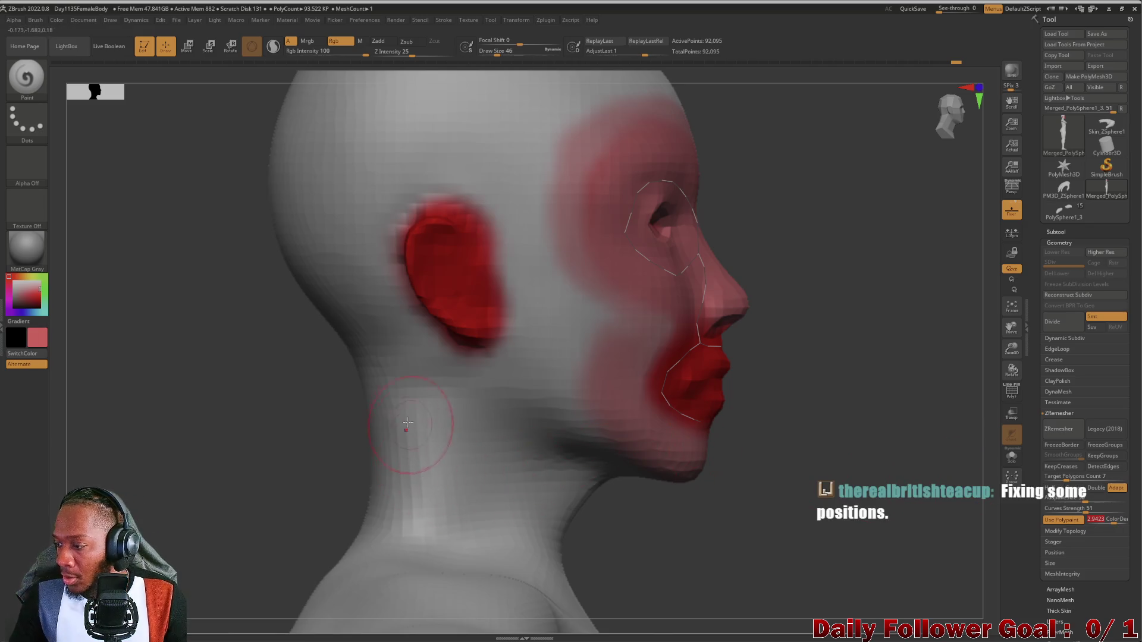
key("Return")
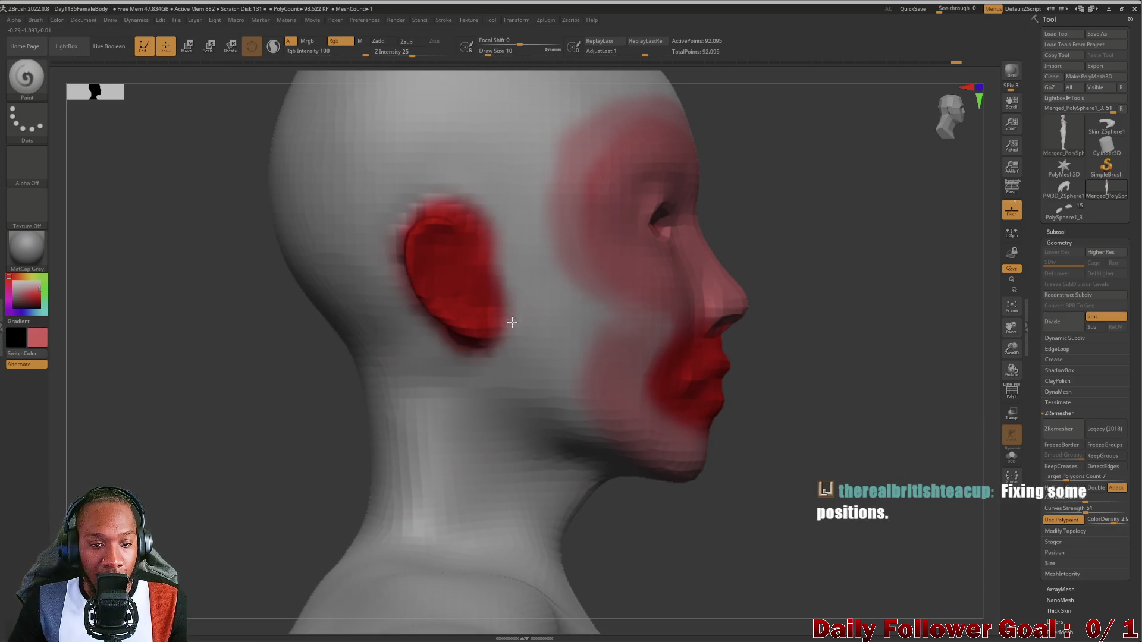
Extend and widen the red paint along the ear's edge, then return to a side profile.
left_click_drag(513, 326, 496, 216)
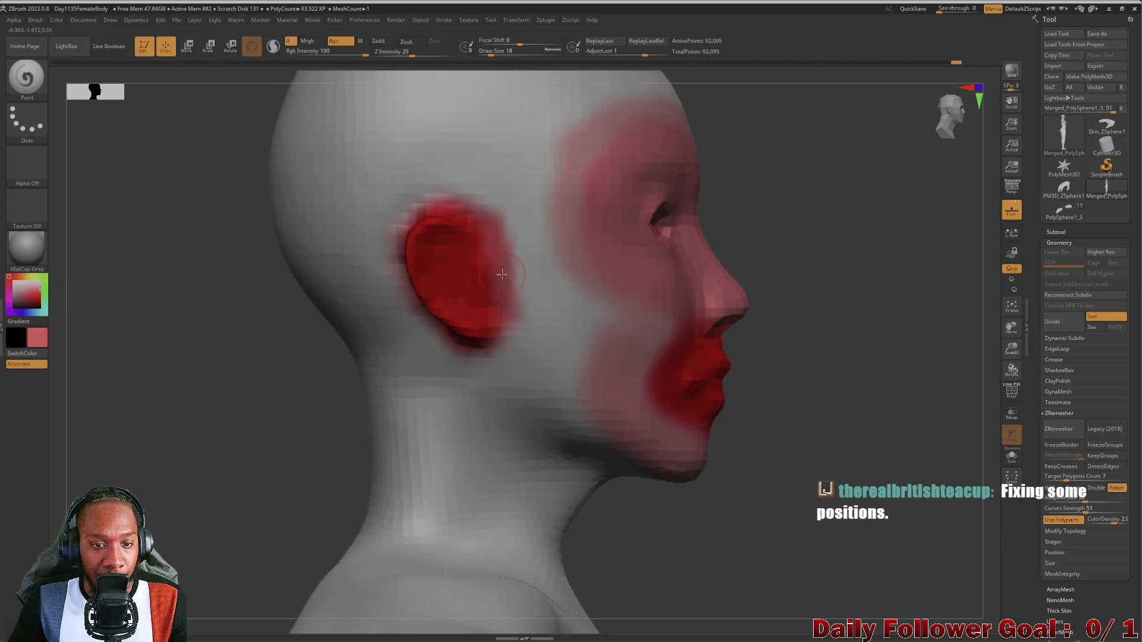
left_click_drag(512, 324, 496, 262)
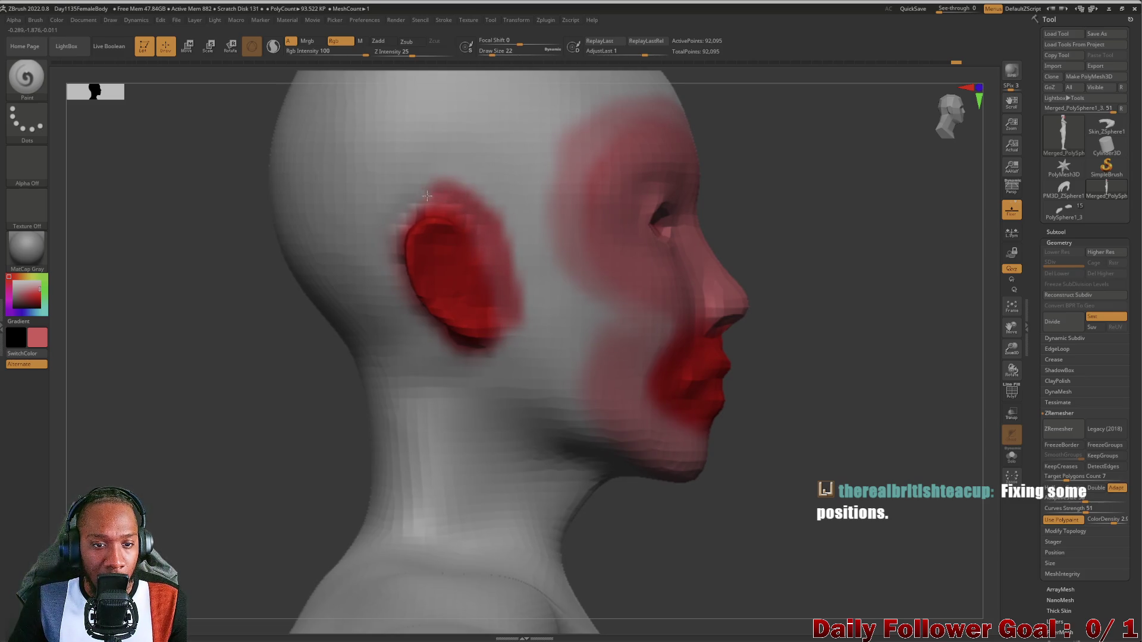
left_click_drag(257, 345, 272, 330)
mouse_move(206, 385)
left_mouse_down()
mouse_move(179, 387)
mouse_move(196, 386)
left_mouse_up()
mouse_move(406, 205)
left_mouse_down()
mouse_move(428, 327)
mouse_move(470, 362)
mouse_move(505, 354)
mouse_move(524, 309)
left_mouse_up()
mouse_move(132, 445)
left_mouse_down()
mouse_move(94, 438)
mouse_move(118, 455)
left_mouse_up()
Lower colour density to about 2.08, paint the ear's back edge red, and run ZRemesher.
left_click(1098, 518)
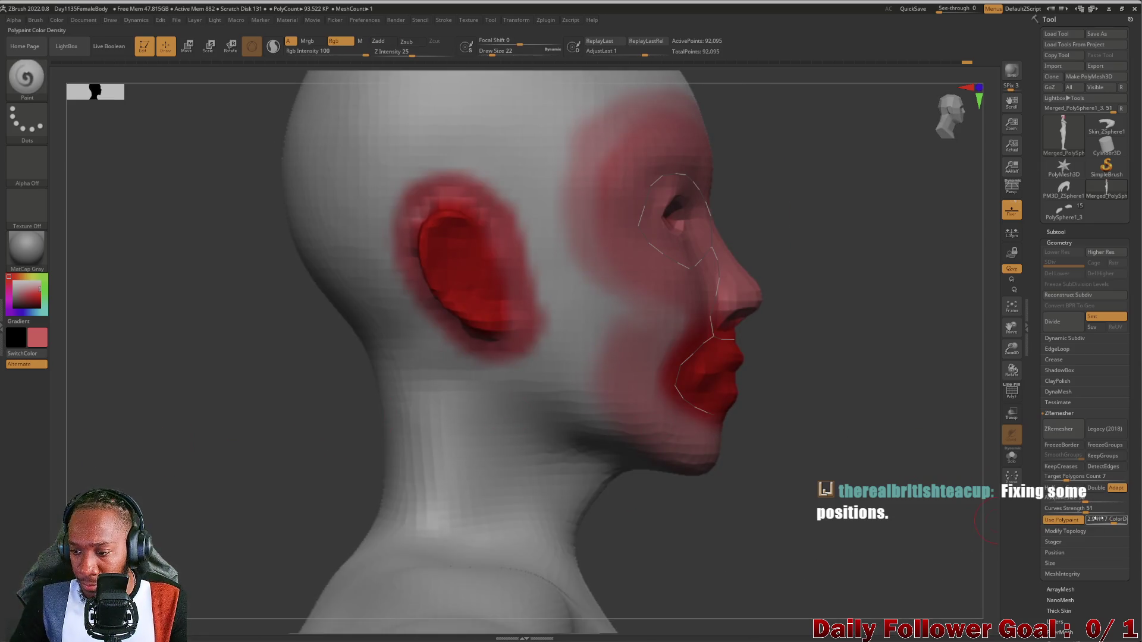
left_click_drag(1115, 524, 1106, 524)
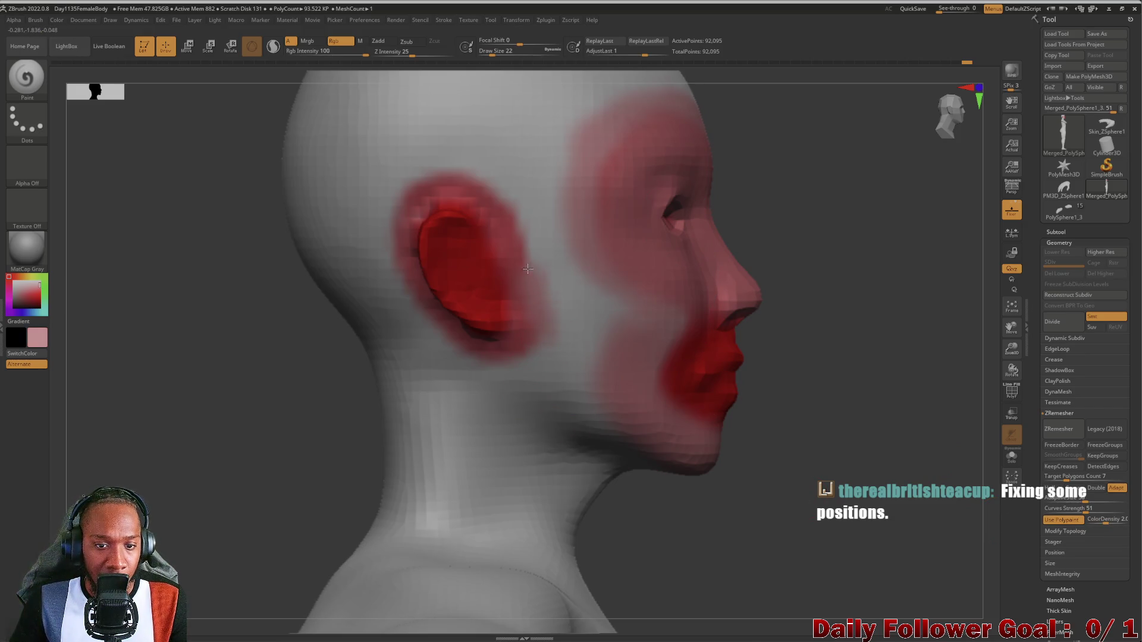
mouse_move(443, 173)
left_mouse_down()
mouse_move(388, 238)
mouse_move(420, 335)
mouse_move(476, 374)
mouse_move(533, 363)
left_mouse_up()
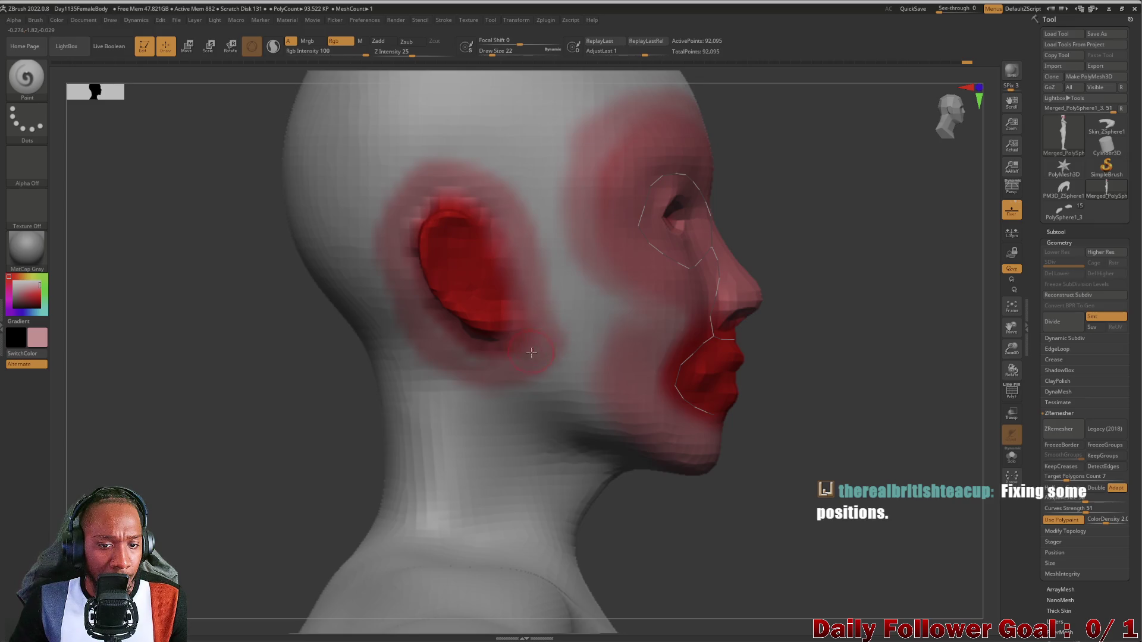
mouse_move(341, 307)
left_mouse_down()
mouse_move(117, 454)
mouse_move(173, 446)
mouse_move(196, 497)
left_mouse_up()
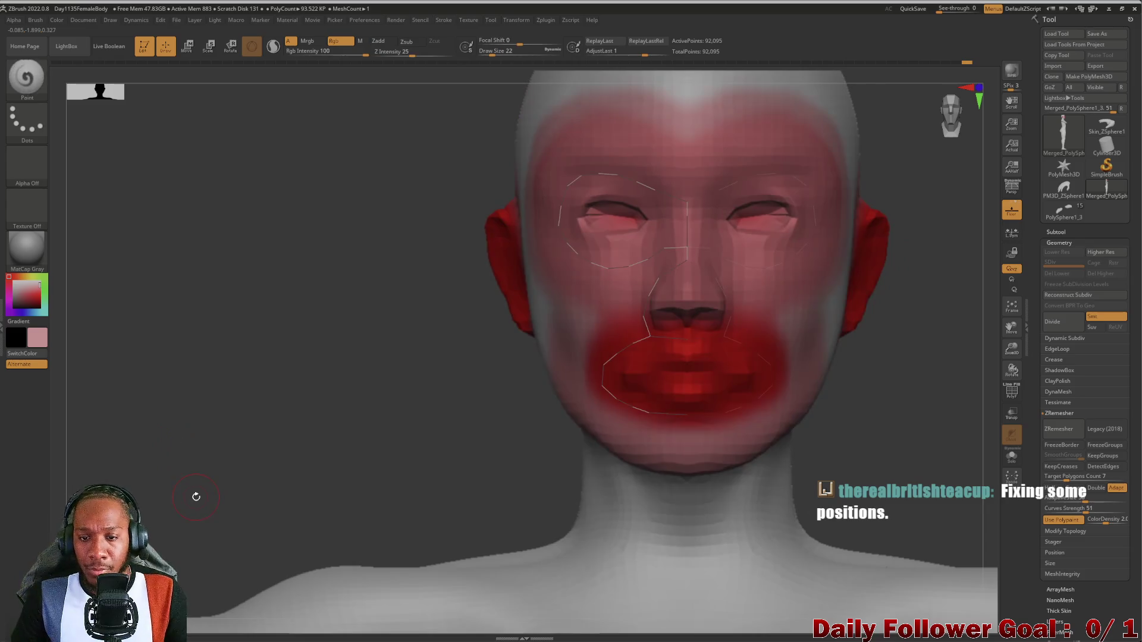
left_click(1060, 430)
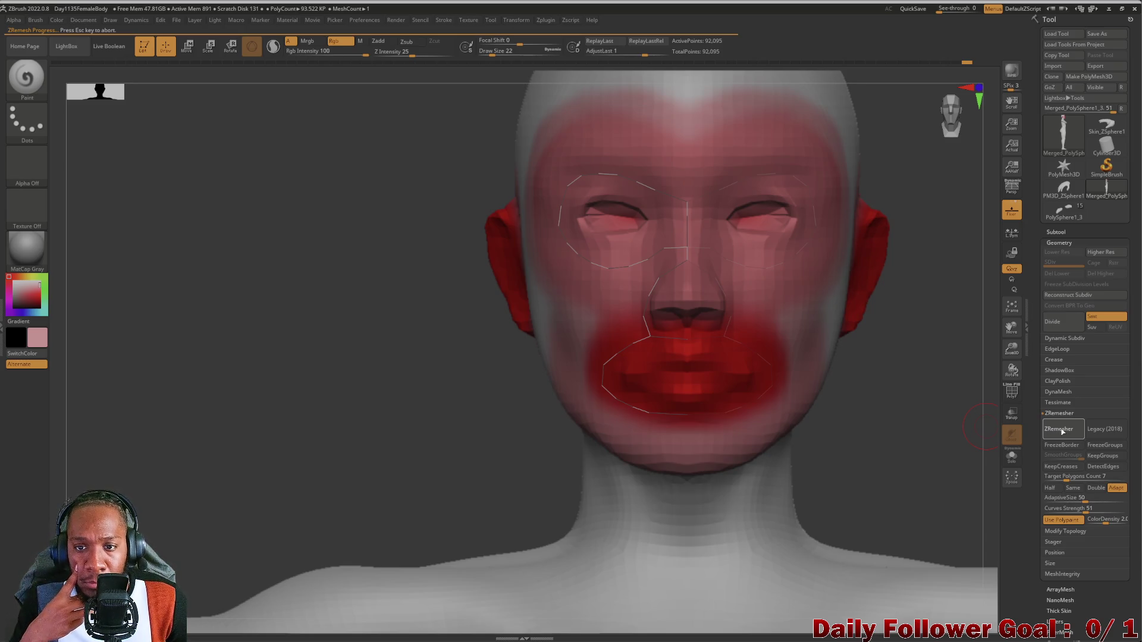
Turn on the PolyF wireframe over the remeshed head and smooth near the ear.
left_click_drag(356, 438, 305, 492)
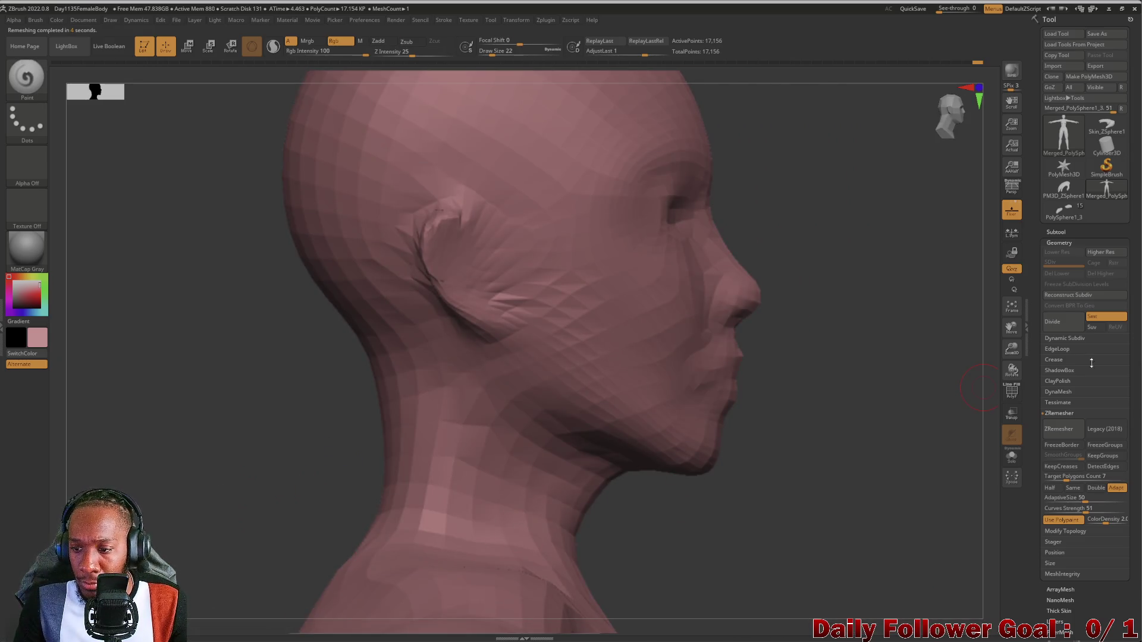
left_click(1011, 392)
mouse_move(155, 441)
left_mouse_down()
mouse_move(122, 479)
mouse_move(155, 467)
left_mouse_up()
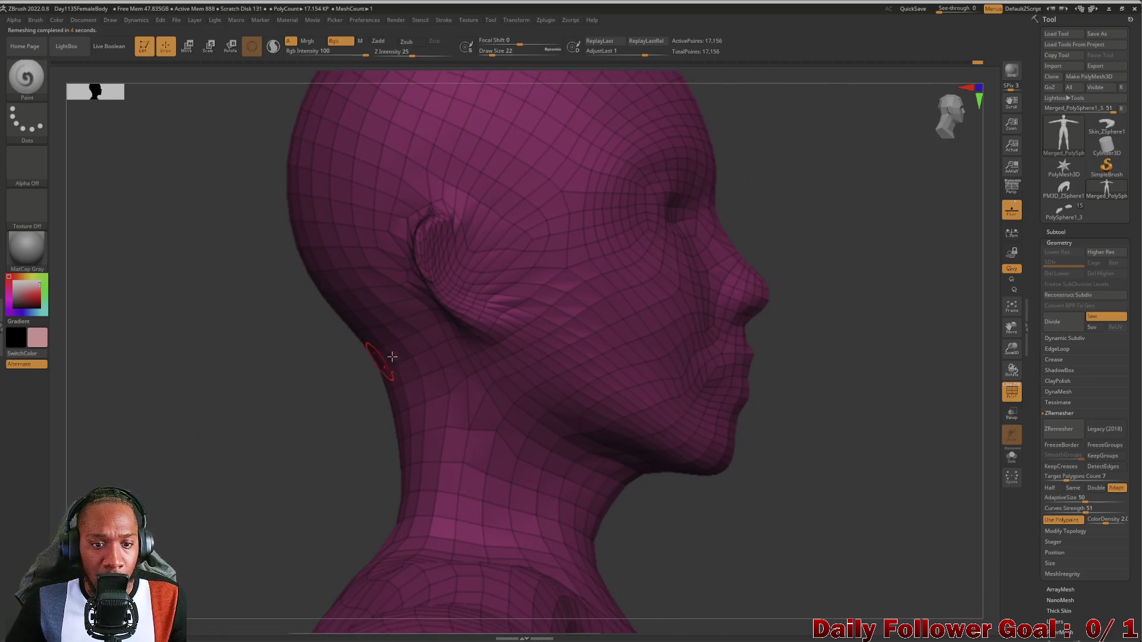
left_click_drag(421, 280, 421, 272, "shift")
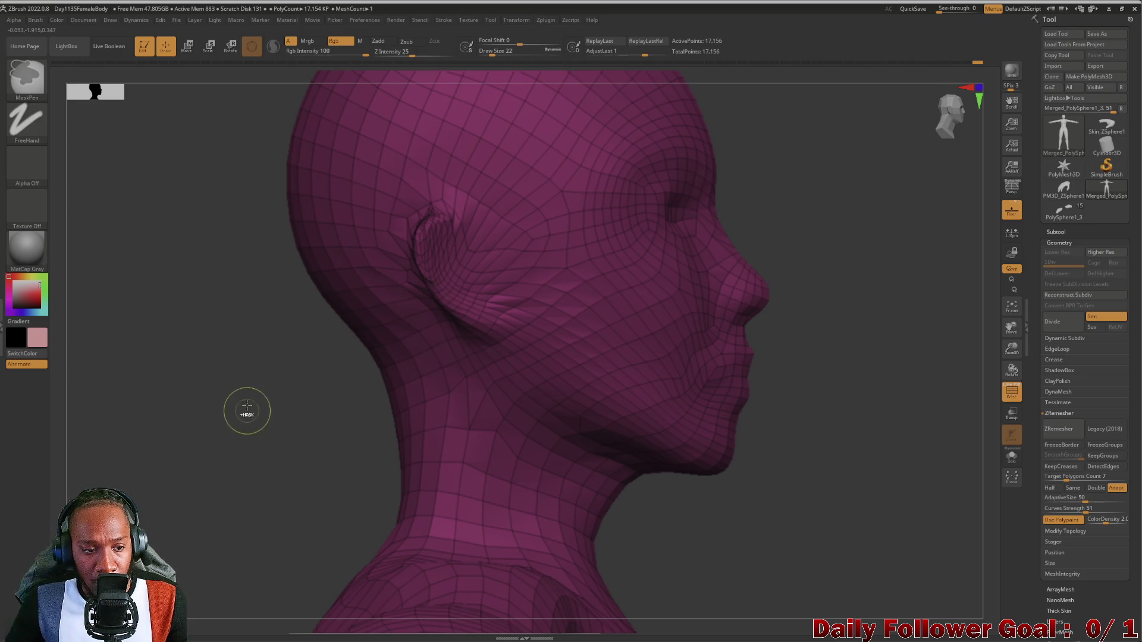
key("shift")
Orbit the 17,156-point head front and back, smoothing the top of the ear.
mouse_move(251, 380)
left_mouse_down()
mouse_move(229, 401)
mouse_move(252, 365)
mouse_move(323, 345)
left_mouse_up()
mouse_move(464, 324)
left_mouse_down()
mouse_move(520, 369)
mouse_move(586, 383)
mouse_move(333, 297)
left_mouse_up()
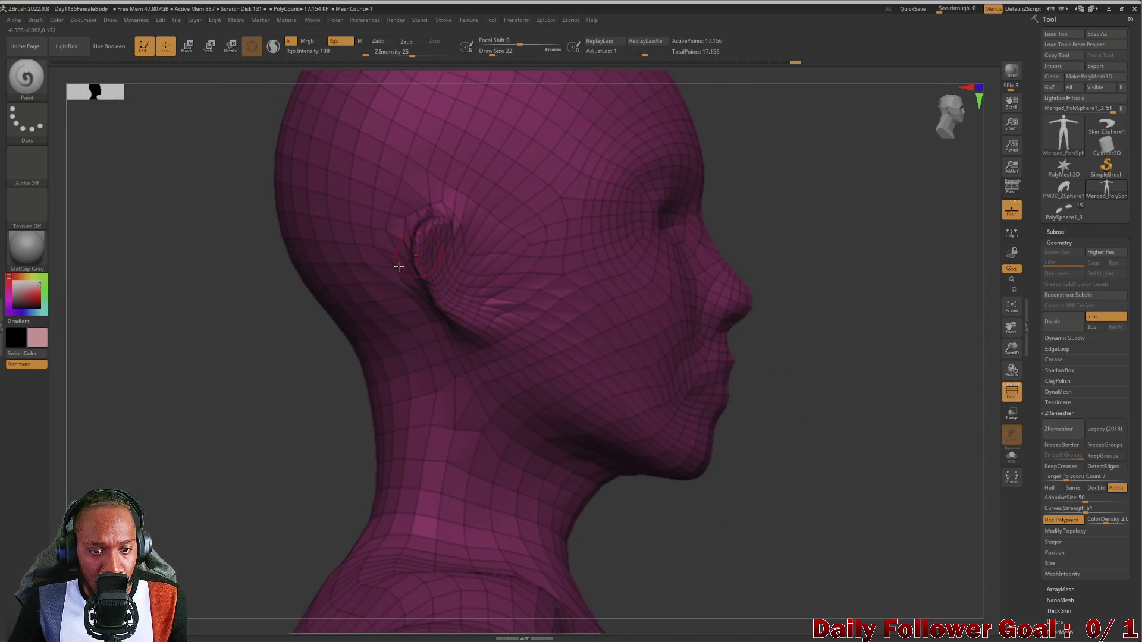
mouse_move(191, 390)
left_mouse_down()
mouse_move(336, 321)
mouse_move(323, 315)
mouse_move(321, 326)
mouse_move(387, 303)
left_mouse_up()
mouse_move(280, 357)
left_mouse_down()
mouse_move(245, 387)
mouse_move(190, 392)
left_mouse_up()
left_click_drag(367, 319, 416, 313, "shift")
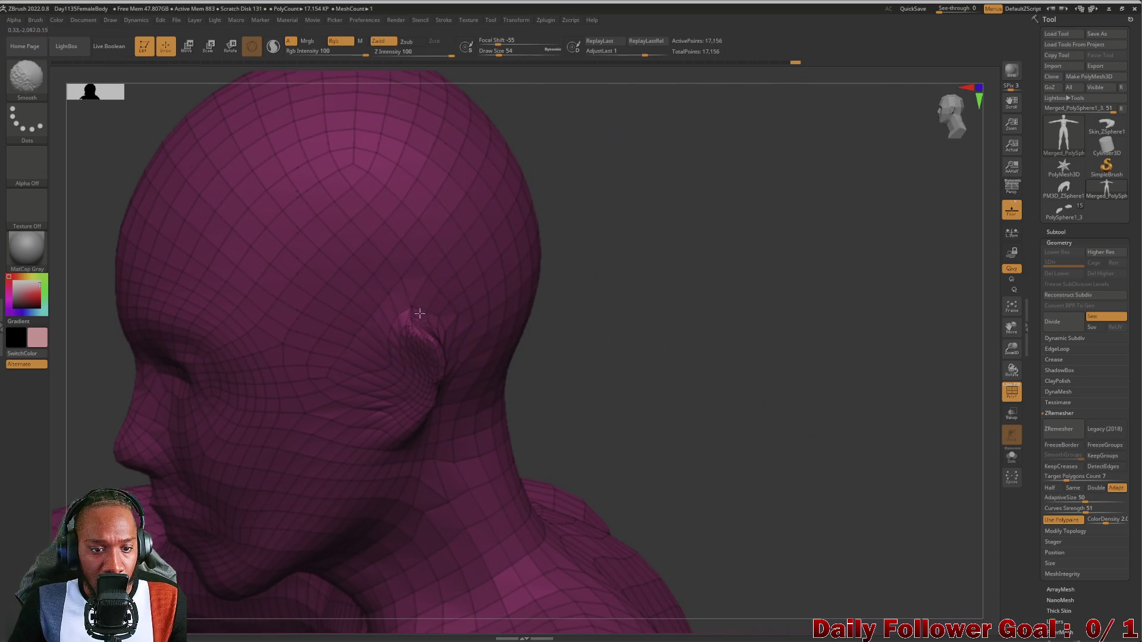
mouse_move(583, 356)
left_mouse_down()
mouse_move(609, 369)
mouse_move(598, 341)
mouse_move(545, 446)
mouse_move(519, 471)
mouse_move(474, 491)
mouse_move(441, 489)
mouse_move(520, 469)
mouse_move(513, 452)
mouse_move(507, 497)
mouse_move(506, 411)
mouse_move(568, 467)
mouse_move(548, 476)
mouse_move(606, 466)
mouse_move(592, 470)
left_mouse_up()
mouse_move(538, 500)
left_mouse_down()
mouse_move(510, 459)
mouse_move(367, 400)
mouse_move(309, 406)
mouse_move(290, 462)
mouse_move(250, 476)
mouse_move(210, 606)
left_mouse_up()
key("ctrl")
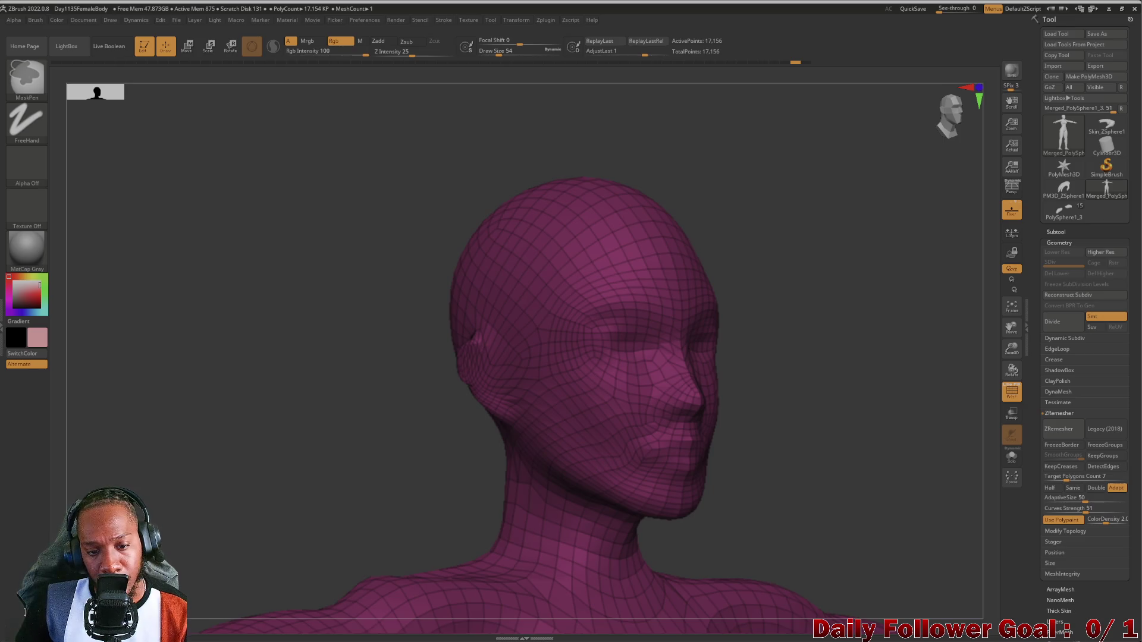
Undo back to the dense painted head and run ZRemesher on it again.
key("ctrl+z")
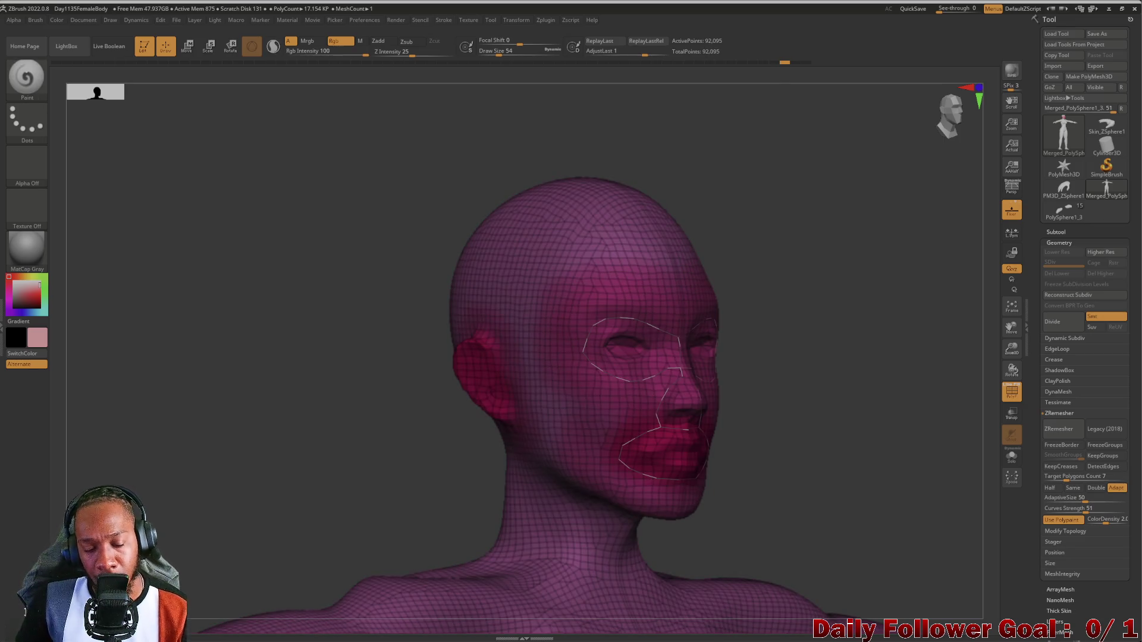
mouse_move(230, 388)
left_mouse_down()
mouse_move(238, 416)
mouse_move(288, 459)
mouse_move(255, 464)
mouse_move(247, 482)
mouse_move(273, 487)
mouse_move(339, 626)
left_mouse_up()
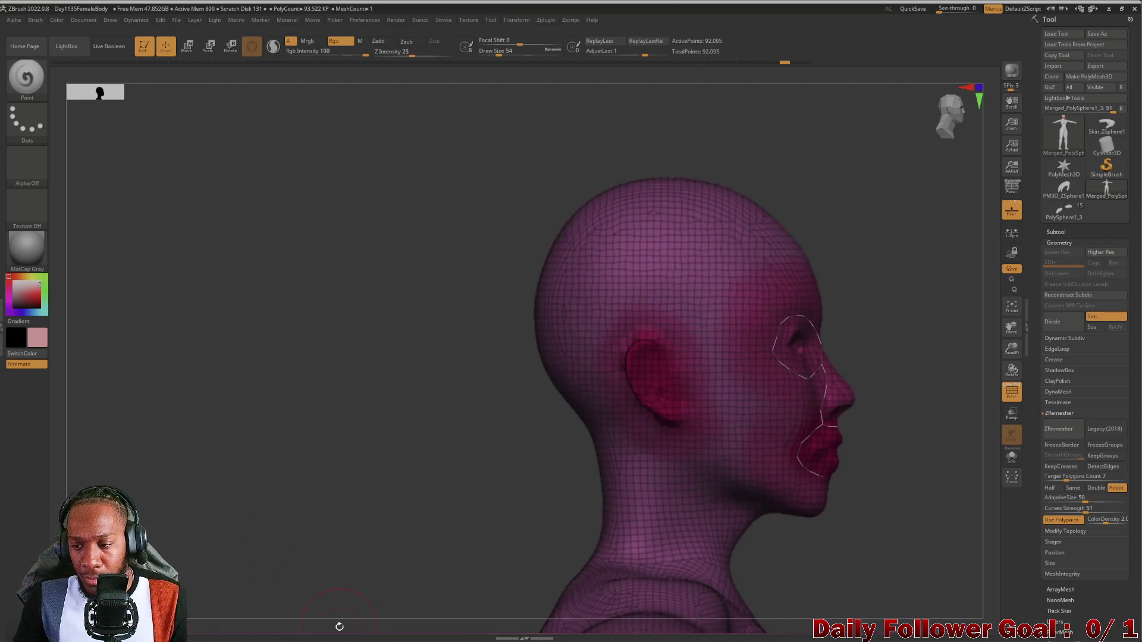
left_click(1059, 430)
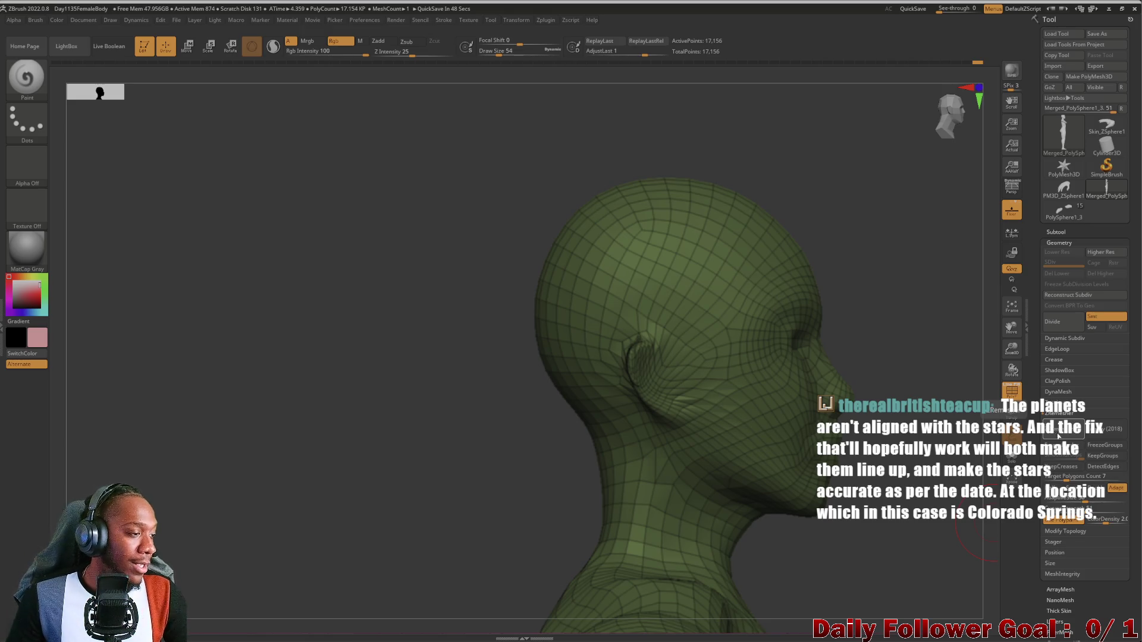
mouse_move(257, 494)
left_mouse_down()
mouse_move(235, 499)
mouse_move(235, 479)
mouse_move(222, 500)
mouse_move(313, 491)
mouse_move(273, 533)
mouse_move(173, 515)
mouse_move(225, 508)
mouse_move(226, 523)
mouse_move(242, 498)
mouse_move(237, 523)
mouse_move(249, 540)
left_mouse_up()
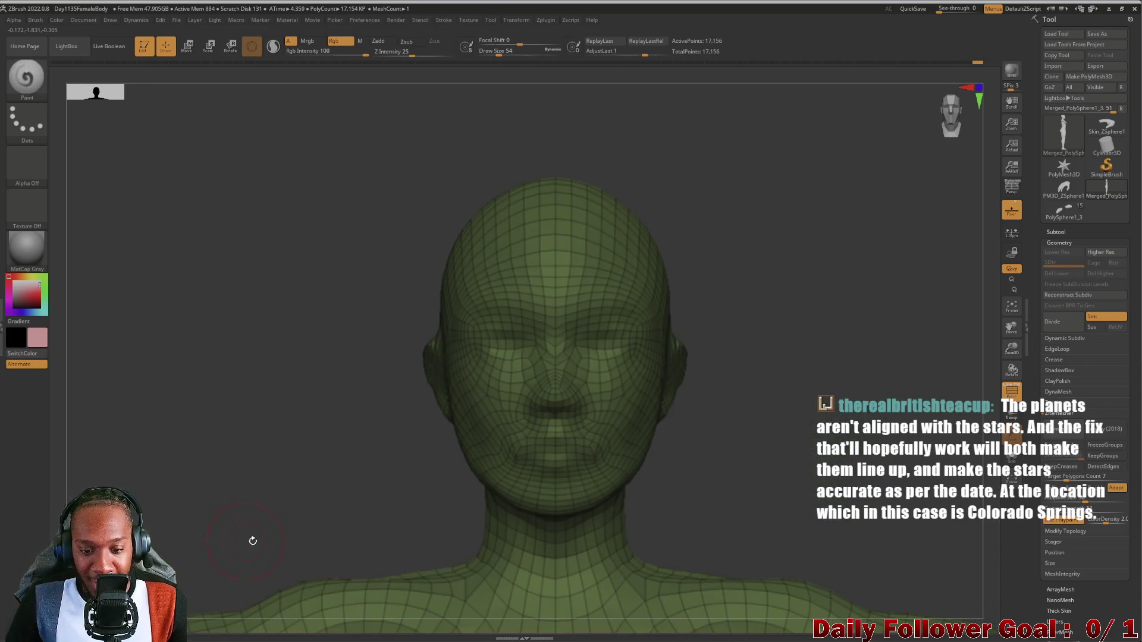
mouse_move(280, 492)
left_mouse_down("ctrl")
mouse_move(249, 523)
mouse_move(224, 500)
mouse_move(242, 494)
mouse_move(224, 433)
mouse_move(237, 467)
mouse_move(225, 462)
left_mouse_up("ctrl")
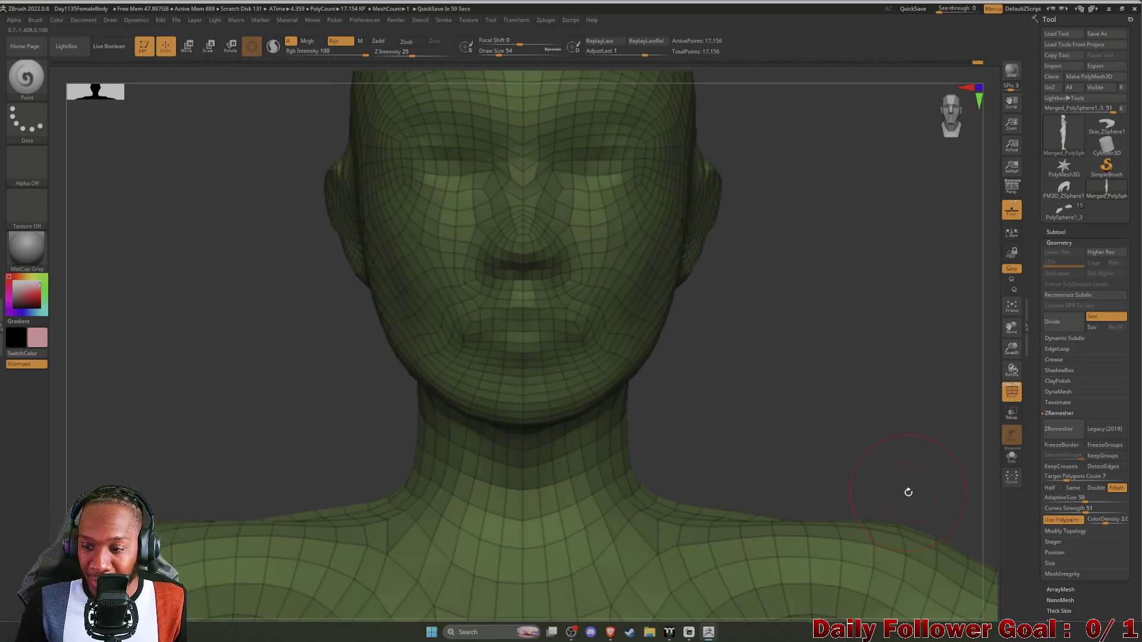
left_click(1013, 392)
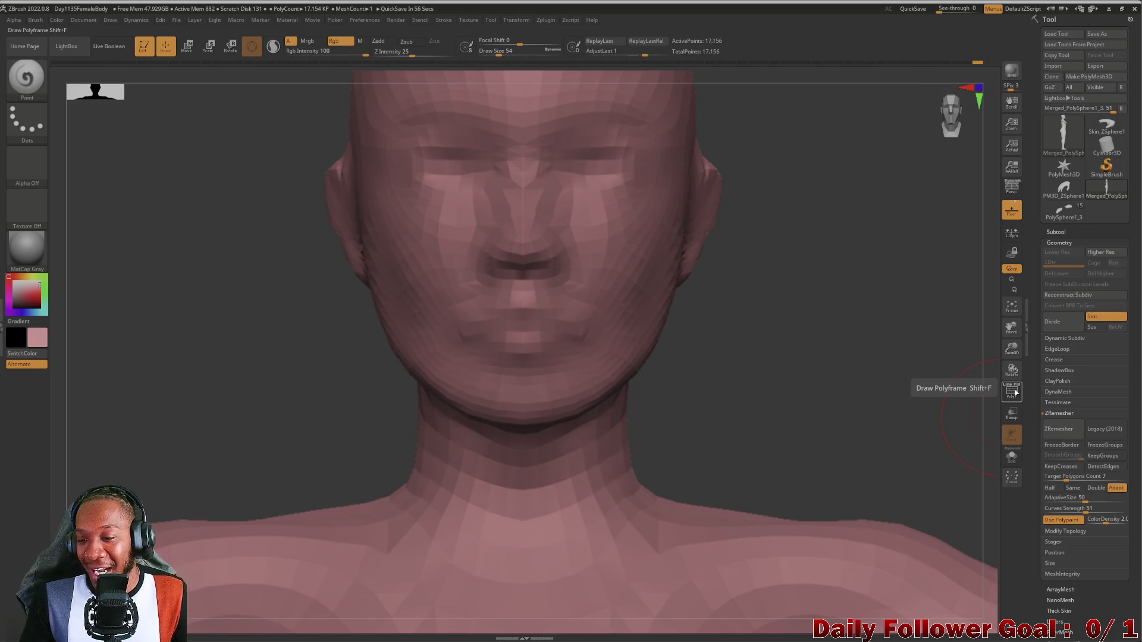
left_click(1013, 395)
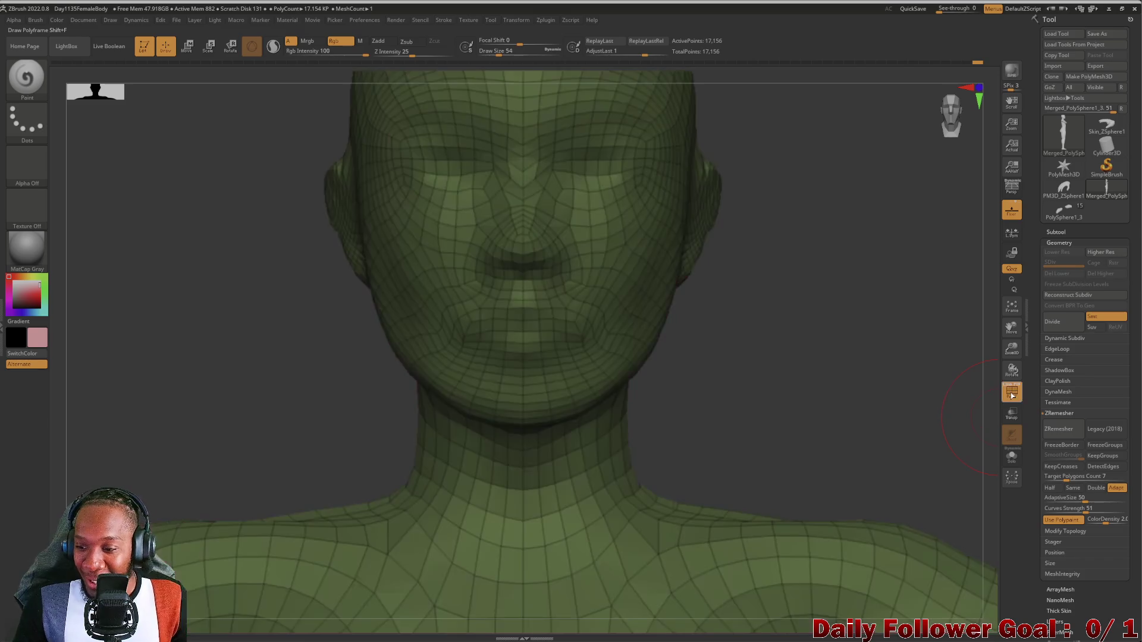
mouse_move(154, 463)
left_mouse_down()
mouse_move(213, 460)
mouse_move(212, 434)
mouse_move(204, 480)
mouse_move(188, 464)
mouse_move(197, 390)
mouse_move(199, 413)
mouse_move(160, 422)
mouse_move(155, 395)
mouse_move(201, 423)
mouse_move(250, 401)
mouse_move(183, 415)
mouse_move(196, 423)
mouse_move(231, 255)
mouse_move(255, 311)
mouse_move(255, 294)
mouse_move(352, 349)
mouse_move(250, 364)
mouse_move(273, 437)
left_mouse_up()
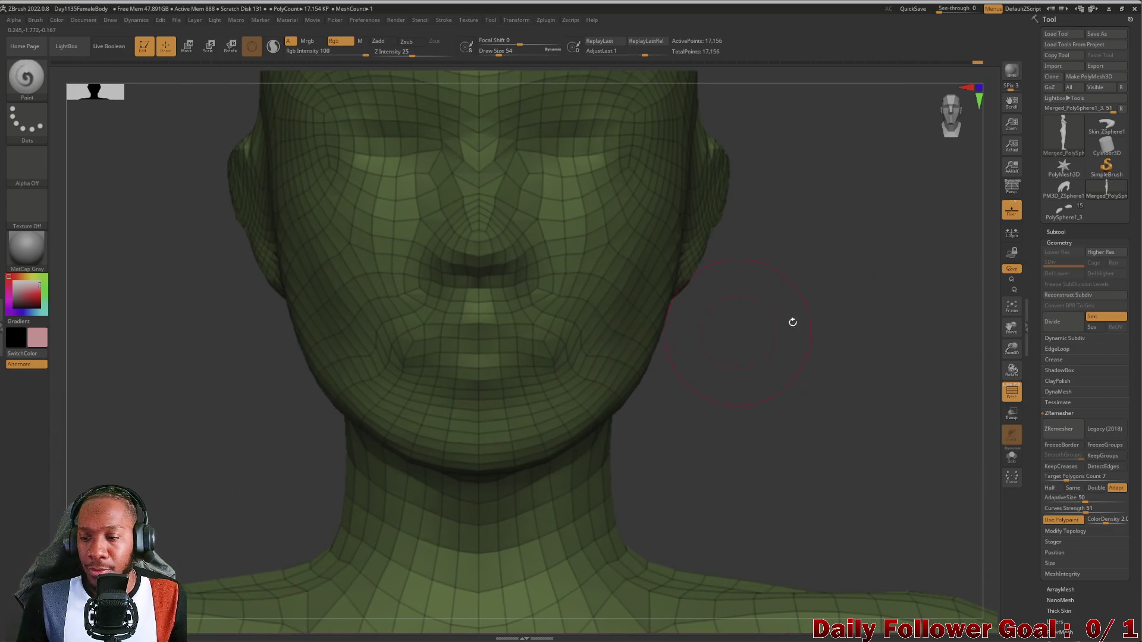
Hide the wireframe, undo the remesh, and lower the colour density.
left_click(1012, 395)
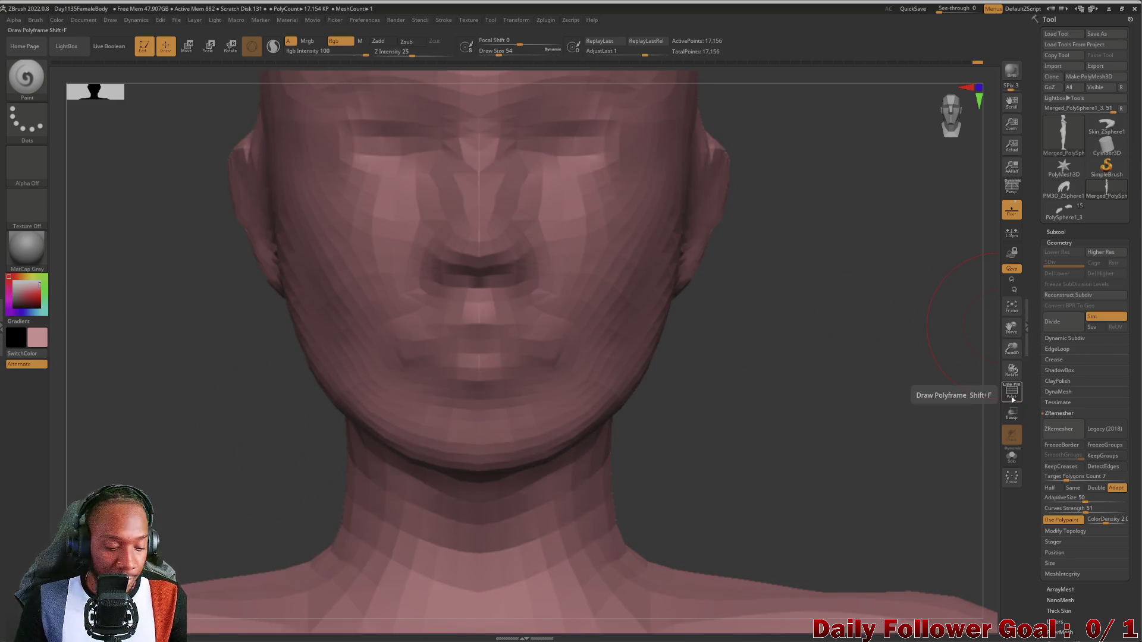
key("ctrl+z")
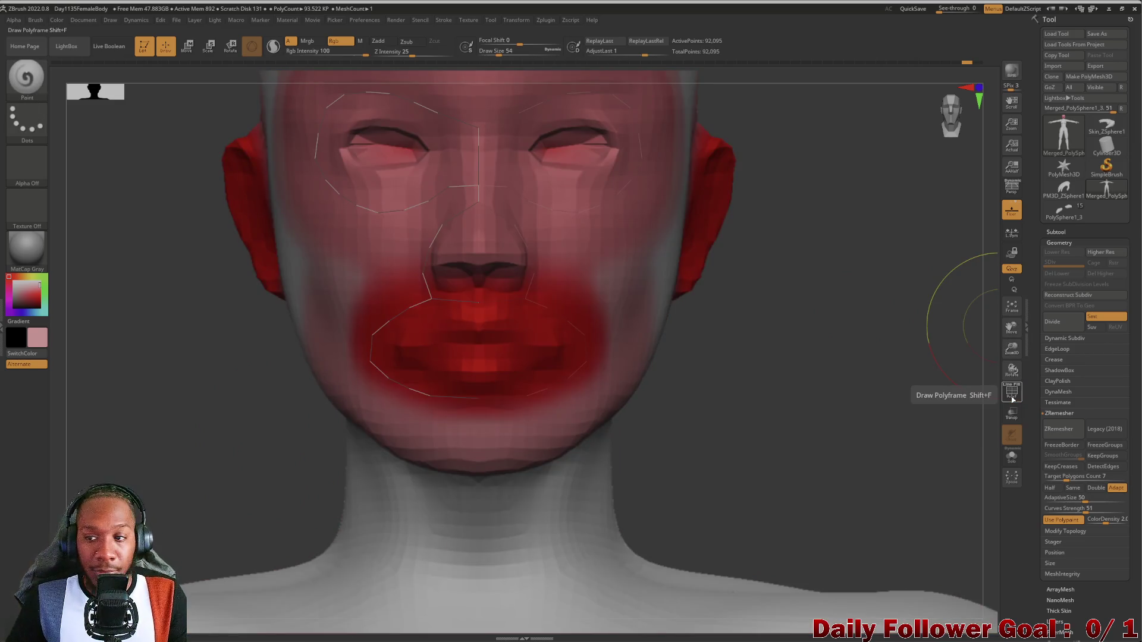
left_click_drag(1100, 520, 1097, 520)
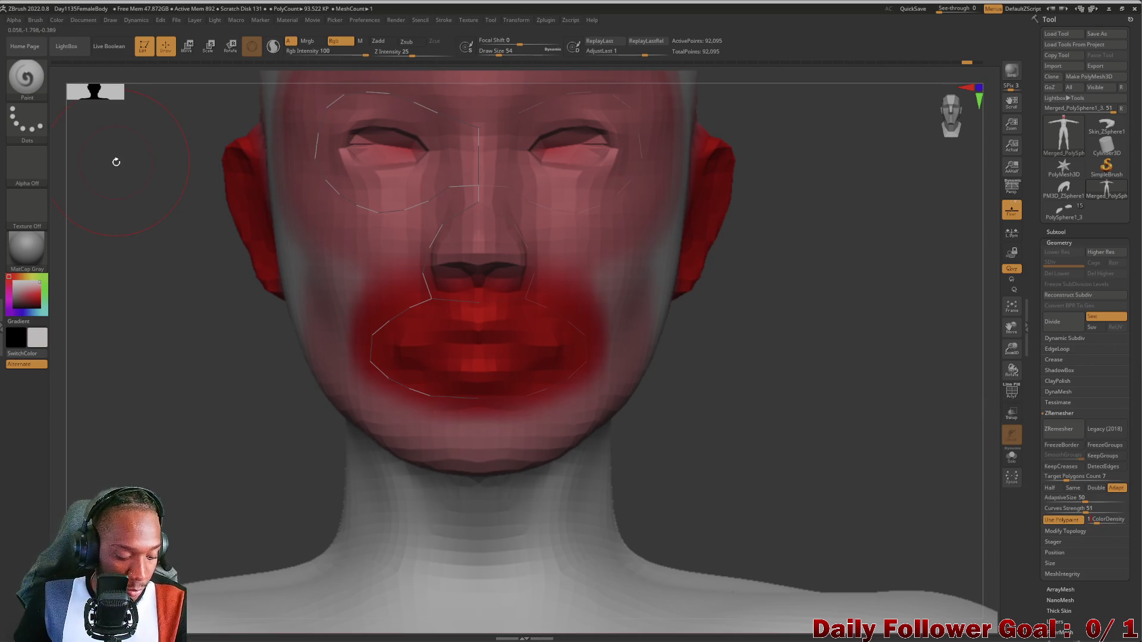
Paint the red off the jaw and chin, then reframe to a front head-and-shoulders view.
left_click_drag(227, 451, 194, 428)
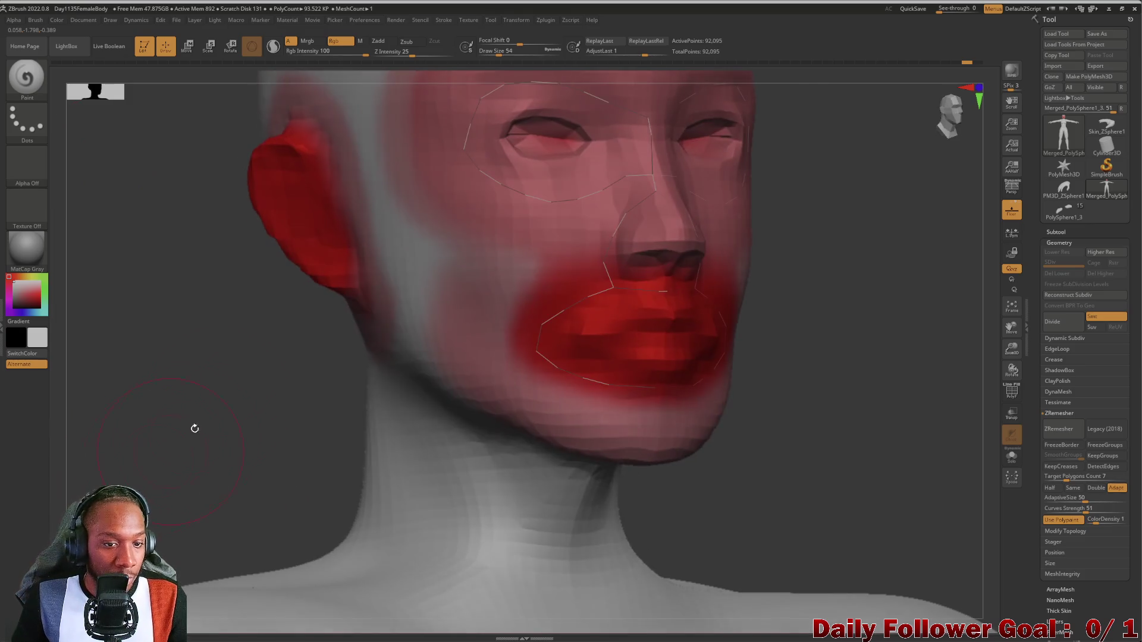
left_click(451, 304)
mouse_move(446, 313)
left_mouse_down()
mouse_move(521, 424)
mouse_move(618, 458)
mouse_move(690, 452)
left_mouse_up()
mouse_move(675, 493)
left_mouse_down()
mouse_move(783, 466)
mouse_move(758, 476)
mouse_move(153, 273)
mouse_move(165, 331)
mouse_move(95, 351)
mouse_move(128, 352)
mouse_move(147, 397)
left_mouse_up()
mouse_move(206, 418)
left_mouse_down()
mouse_move(204, 242)
mouse_move(229, 327)
mouse_move(204, 350)
left_mouse_up()
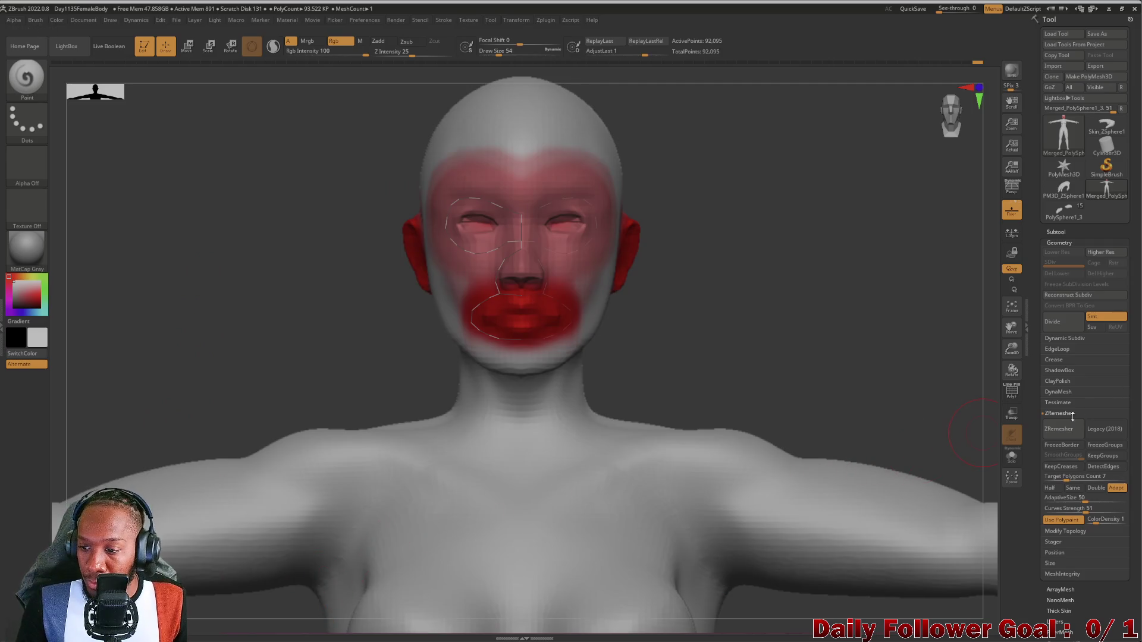
Remesh the full body to about 17,124 points and toggle the PolyF wireframe.
left_click(1063, 437)
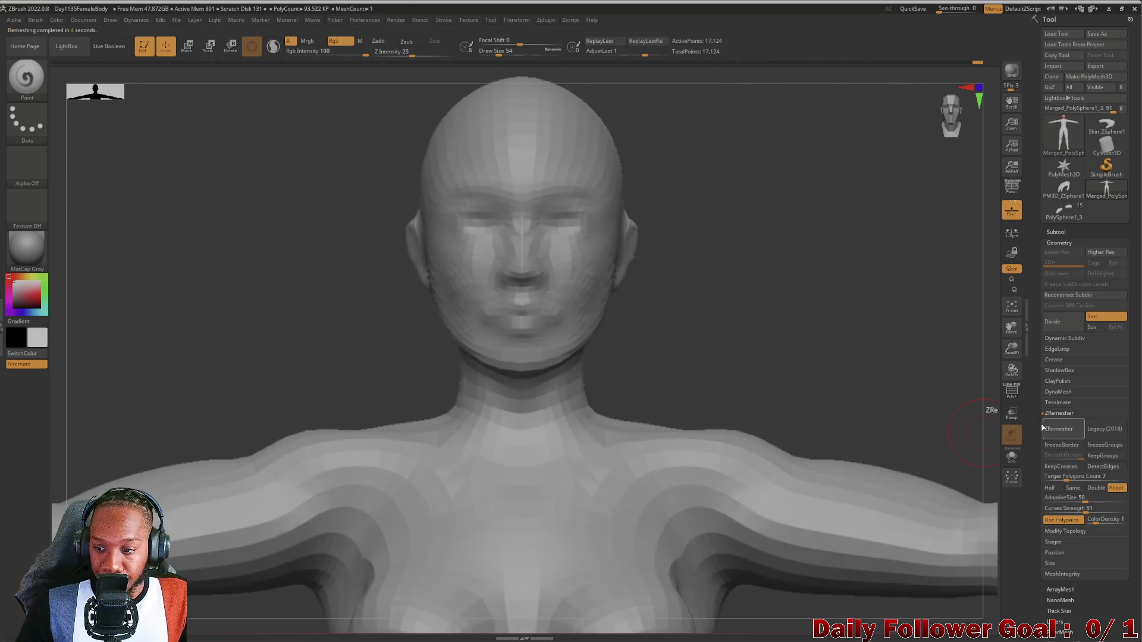
left_click(1014, 393)
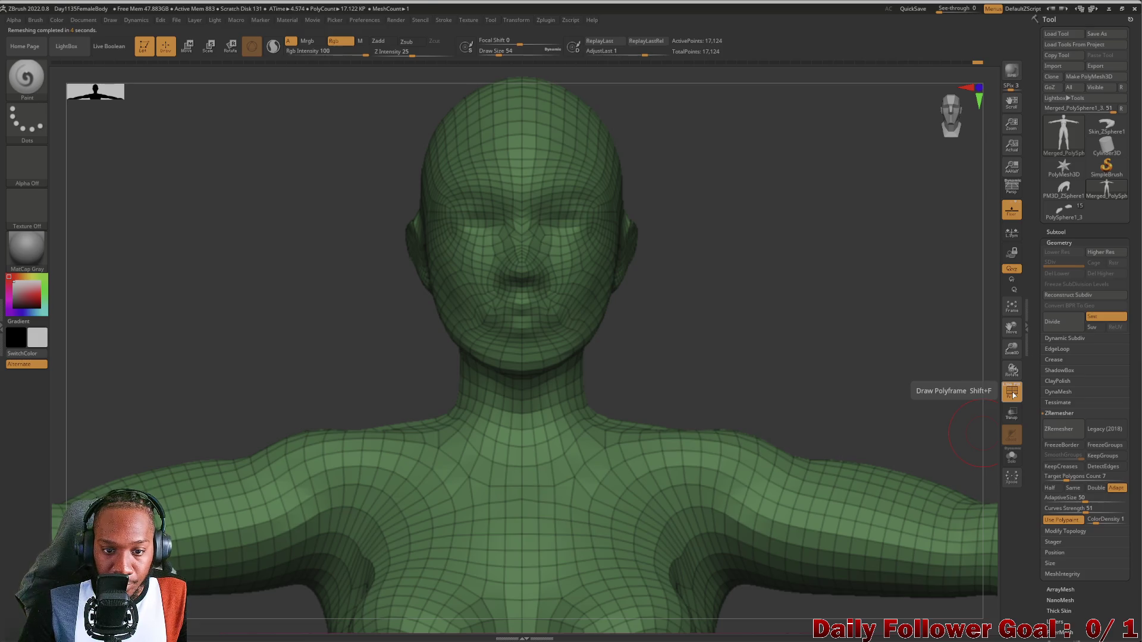
mouse_move(764, 375)
left_mouse_down()
mouse_move(805, 374)
mouse_move(759, 374)
left_mouse_up()
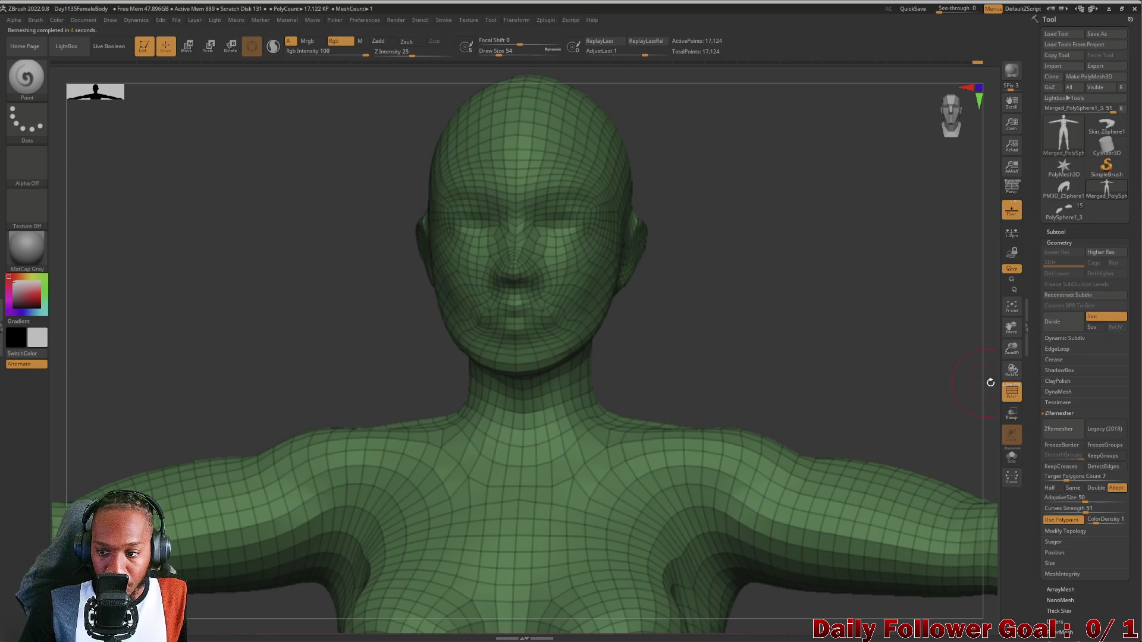
left_click(1010, 391)
left_click(1010, 392)
left_click(1010, 391)
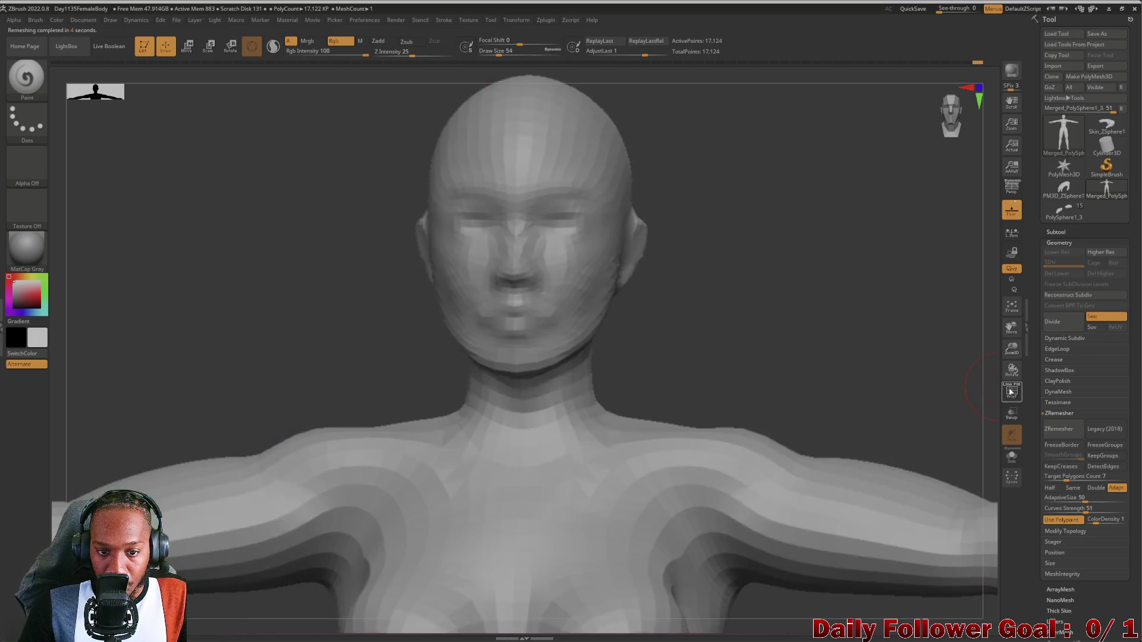
Compare three-quarter views of the new mesh with and without the wireframe.
mouse_move(833, 364)
left_mouse_down()
mouse_move(929, 363)
mouse_move(867, 363)
left_mouse_up()
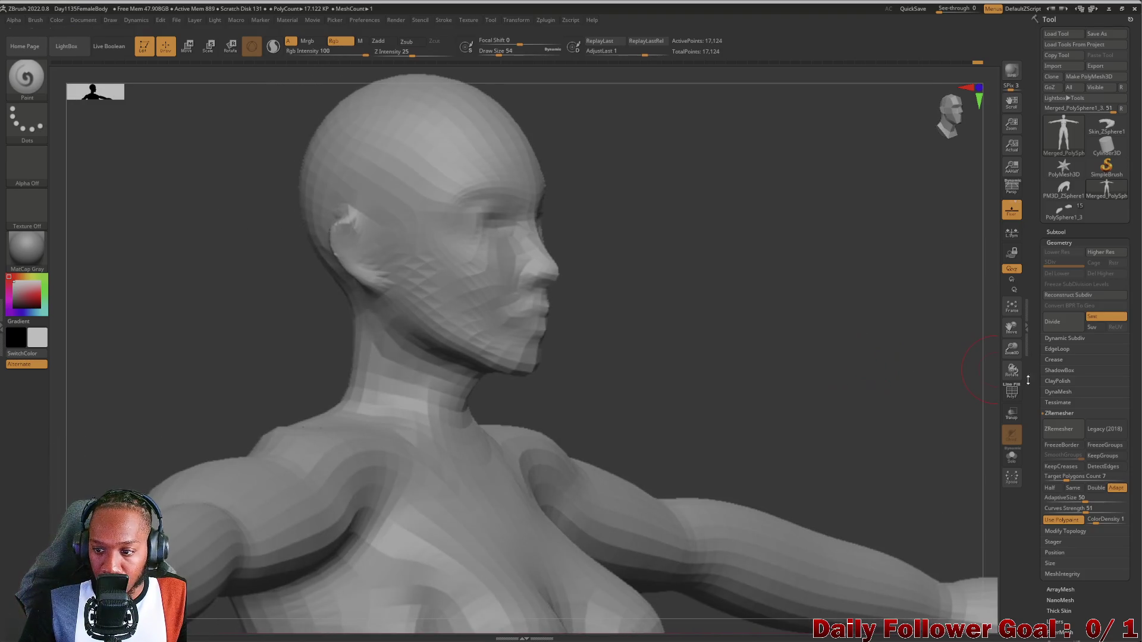
left_click(1011, 391)
left_click(1010, 391)
mouse_move(810, 387)
left_mouse_down()
mouse_move(753, 390)
mouse_move(792, 387)
left_mouse_up()
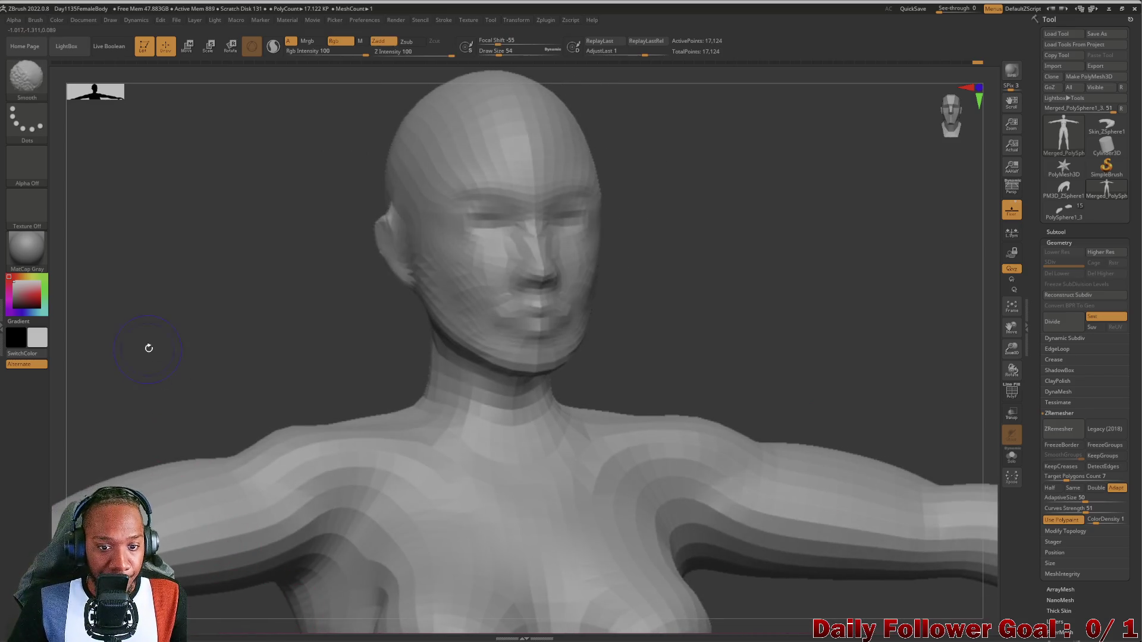
scroll(148, 347, "down", 6)
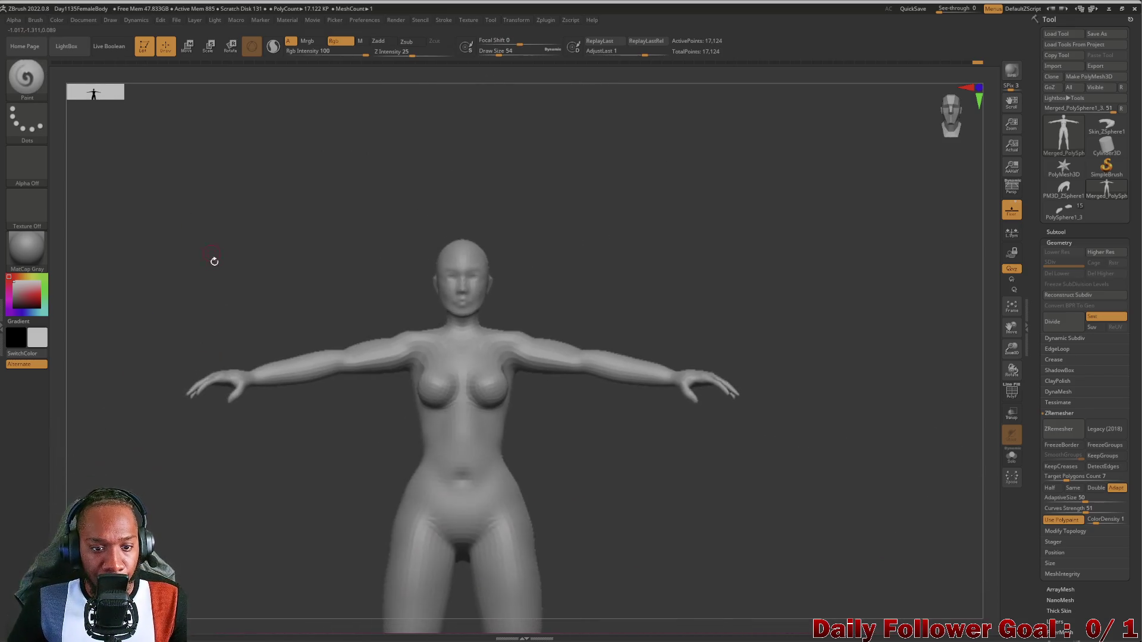
scroll(210, 245, "down", 5)
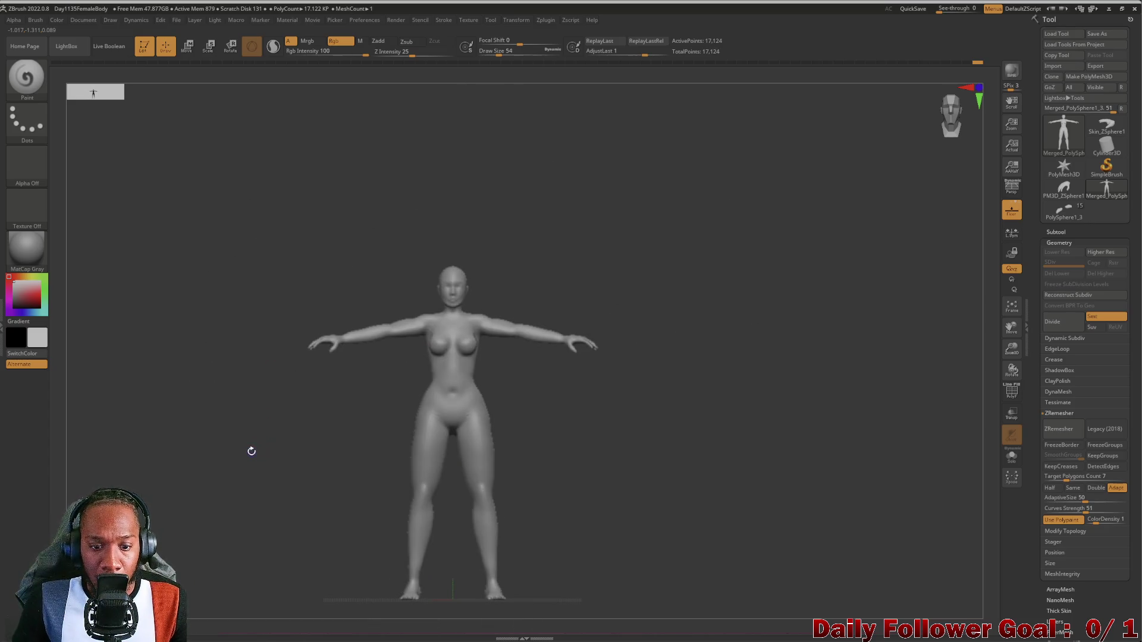
scroll(270, 449, "up", 5)
scroll(296, 363, "up", 2)
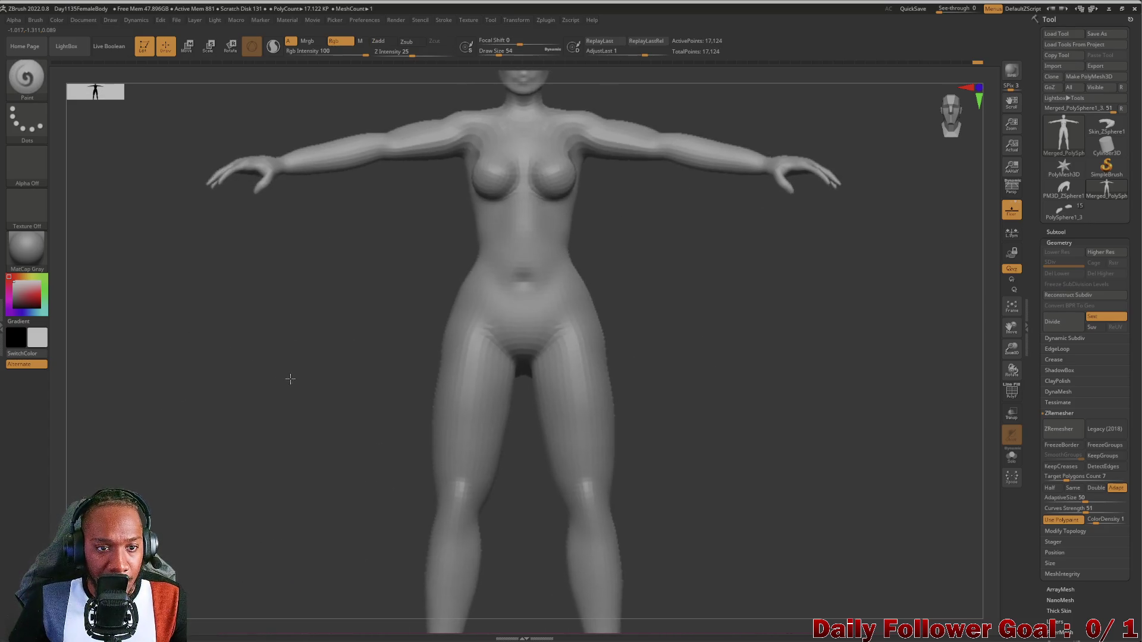
Show the wireframe and inspect the whole body from front, side and back.
left_click(1011, 391)
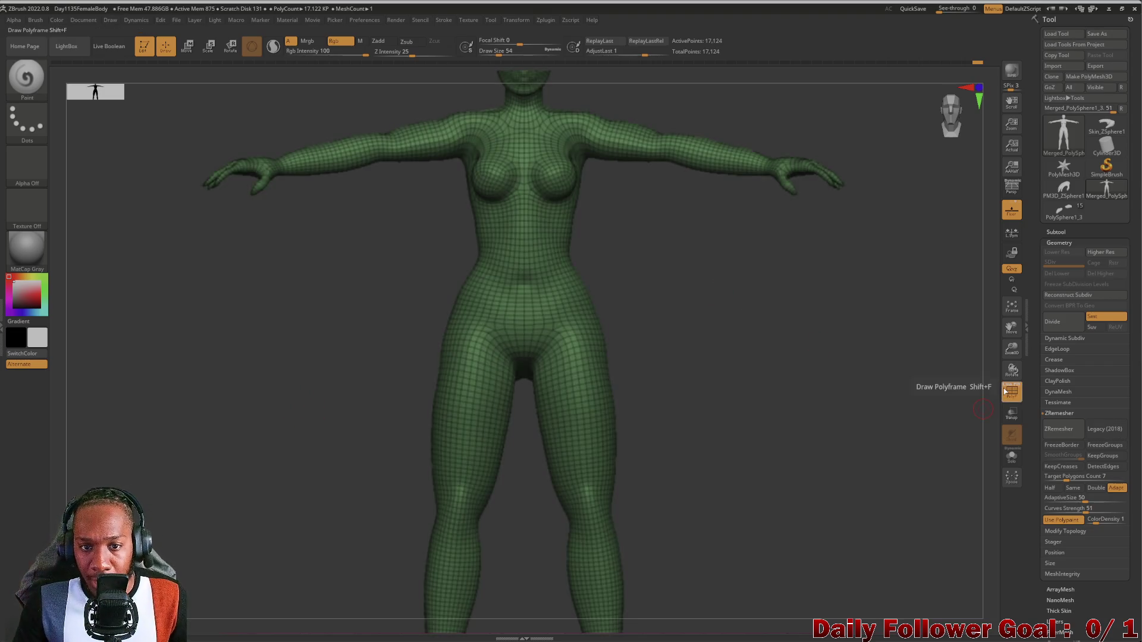
mouse_move(289, 474)
left_mouse_down()
mouse_move(268, 503)
mouse_move(262, 462)
left_mouse_up()
scroll(267, 481, "down", 2)
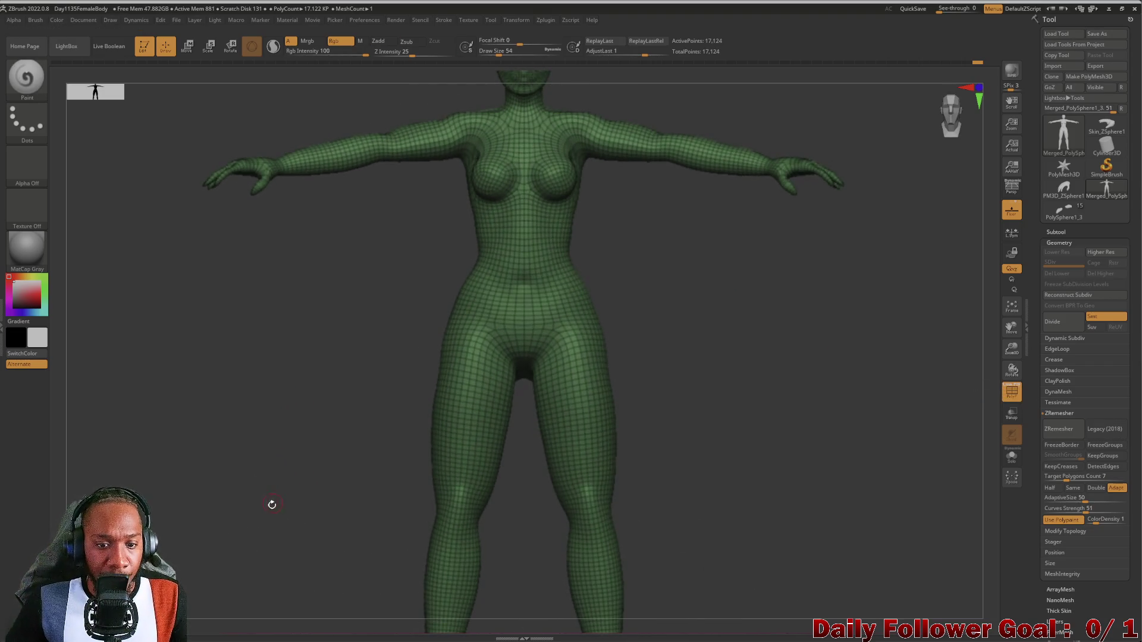
scroll(293, 390, "down", 3)
mouse_move(293, 390)
left_mouse_down()
mouse_move(344, 408)
mouse_move(294, 414)
mouse_move(318, 401)
left_mouse_up()
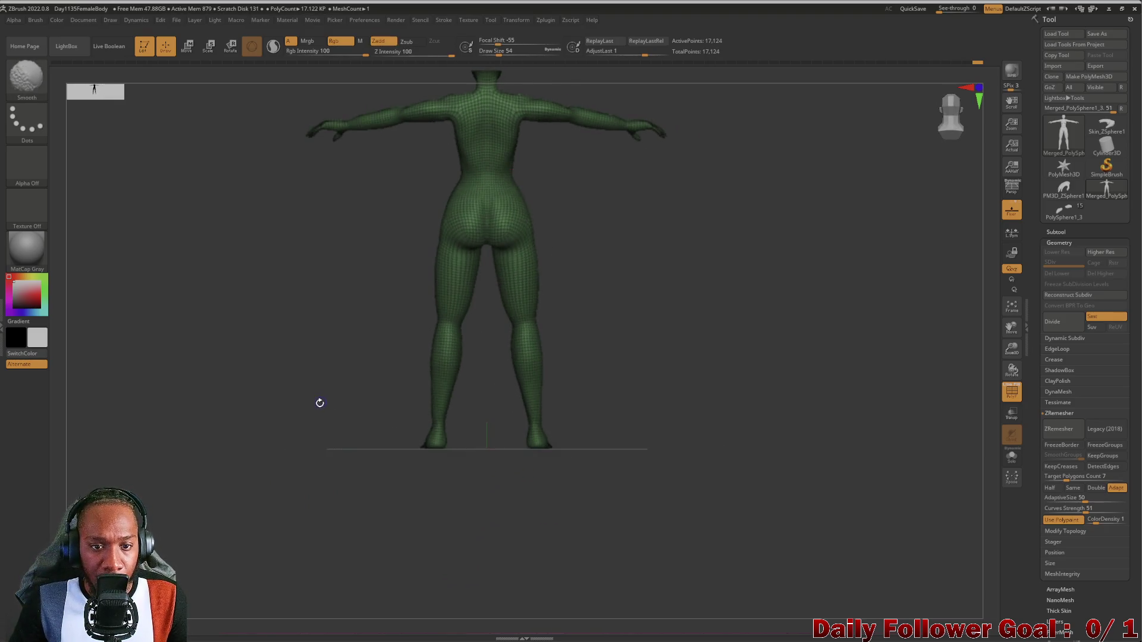
scroll(313, 367, "up", 2)
scroll(255, 566, "up", 2)
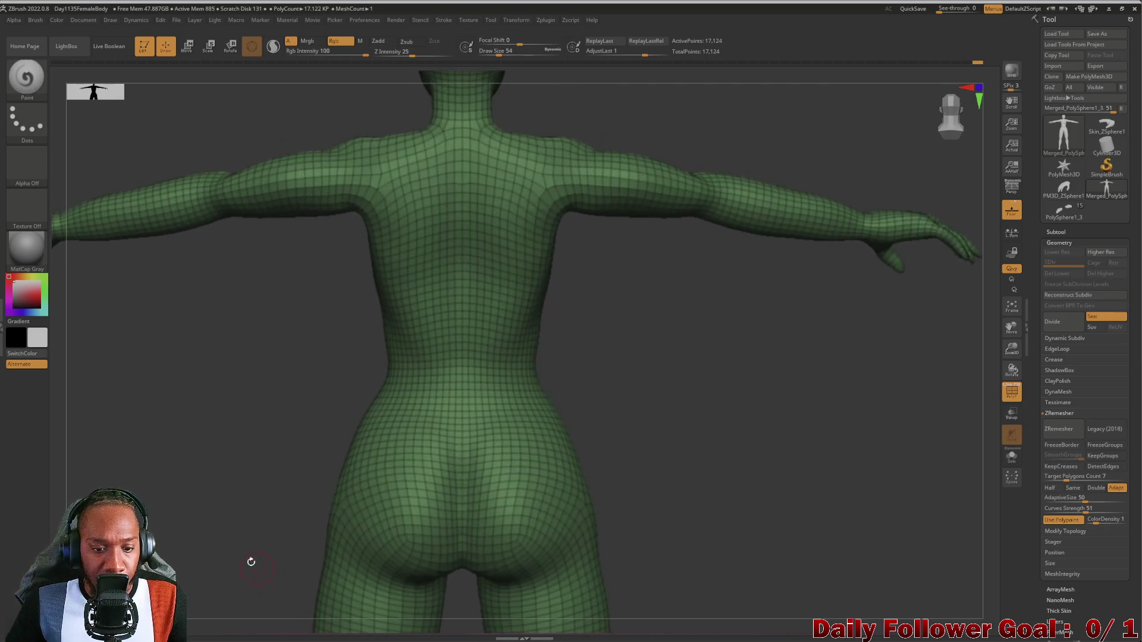
scroll(234, 472, "up", 4)
mouse_move(223, 532)
left_mouse_down()
mouse_move(214, 479)
mouse_move(230, 509)
mouse_move(236, 492)
mouse_move(186, 456)
mouse_move(204, 436)
left_mouse_up()
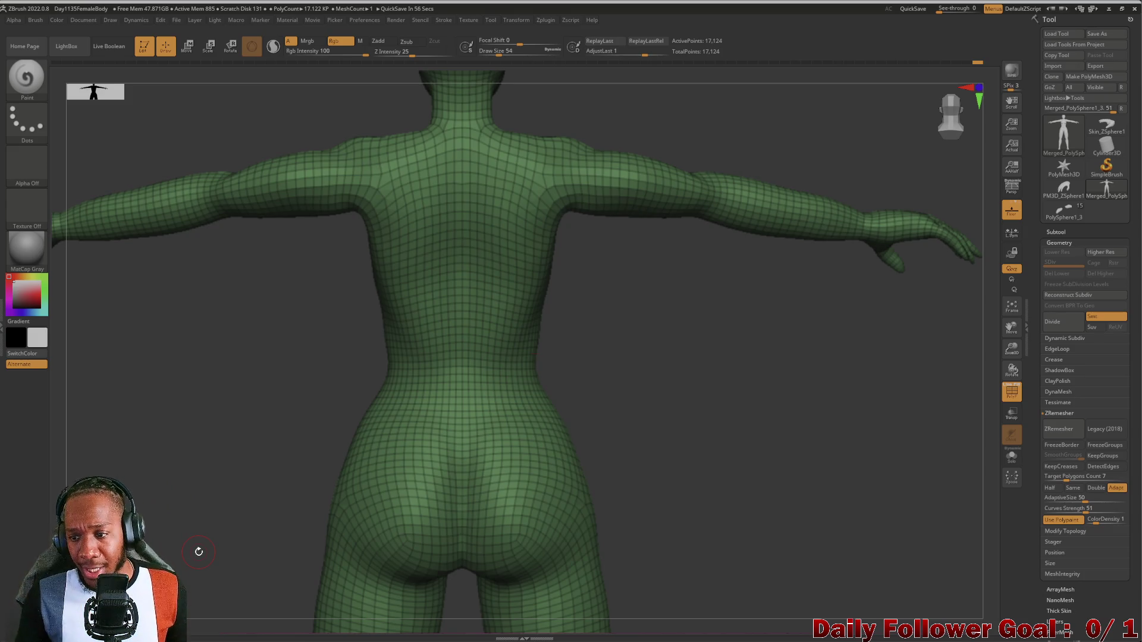
mouse_move(236, 504)
left_mouse_down()
mouse_move(184, 500)
mouse_move(237, 479)
mouse_move(250, 435)
mouse_move(265, 545)
mouse_move(248, 556)
left_mouse_up()
Undo the remesh to the 92,095-point painted body and hide the wireframe.
key("f")
key("ctrl+z")
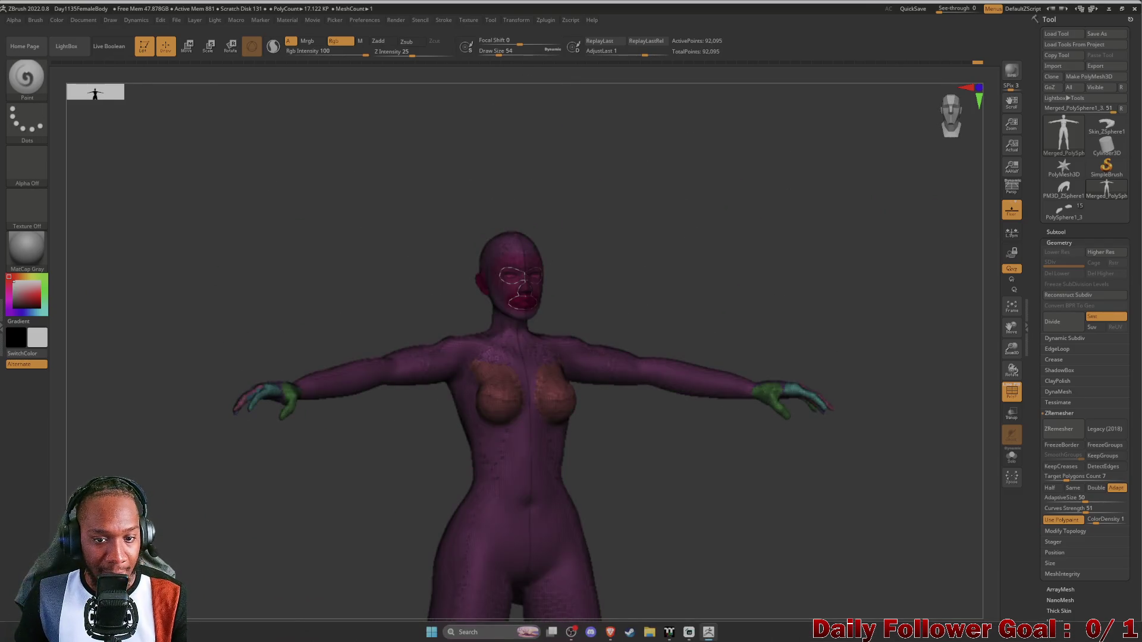
mouse_move(193, 421)
left_mouse_down()
mouse_move(202, 487)
mouse_move(183, 494)
mouse_move(193, 487)
mouse_move(224, 522)
mouse_move(191, 595)
mouse_move(629, 527)
mouse_move(428, 528)
mouse_move(445, 600)
mouse_move(288, 515)
mouse_move(293, 527)
mouse_move(445, 557)
left_mouse_up()
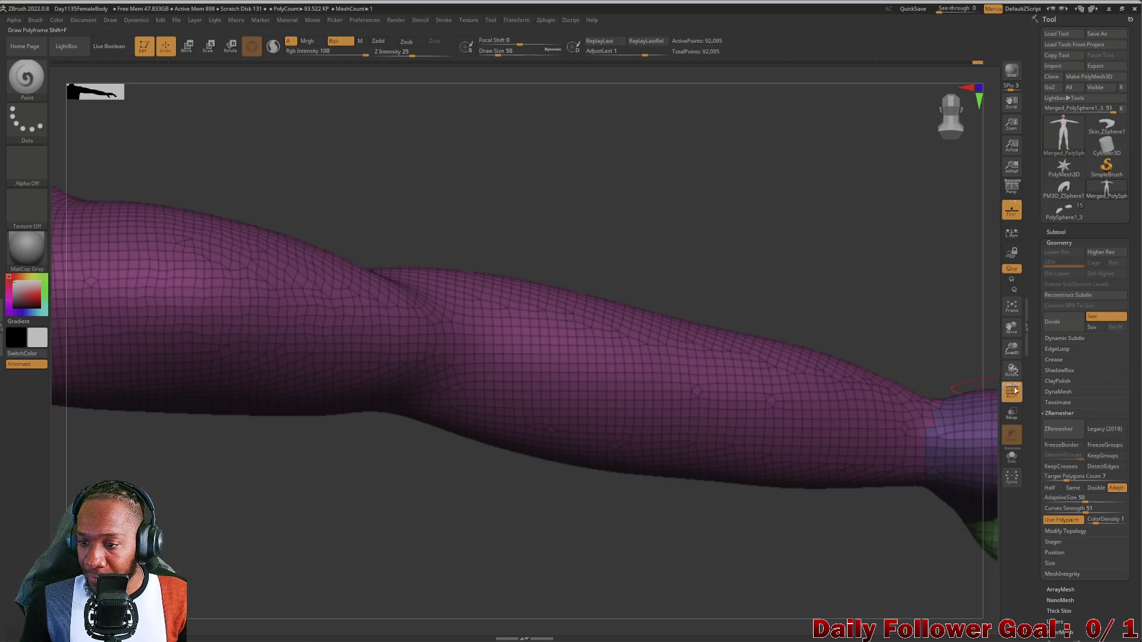
left_click(1012, 391)
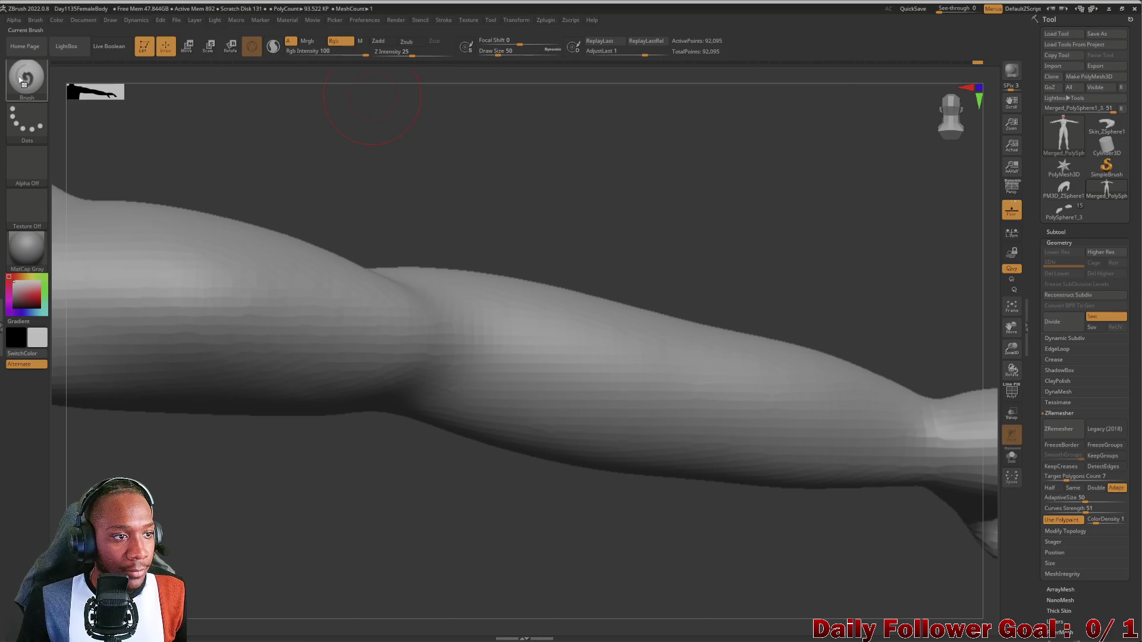
Select the ZRemesherGuide brush, then switch to the elbow topology search results.
left_click(27, 76)
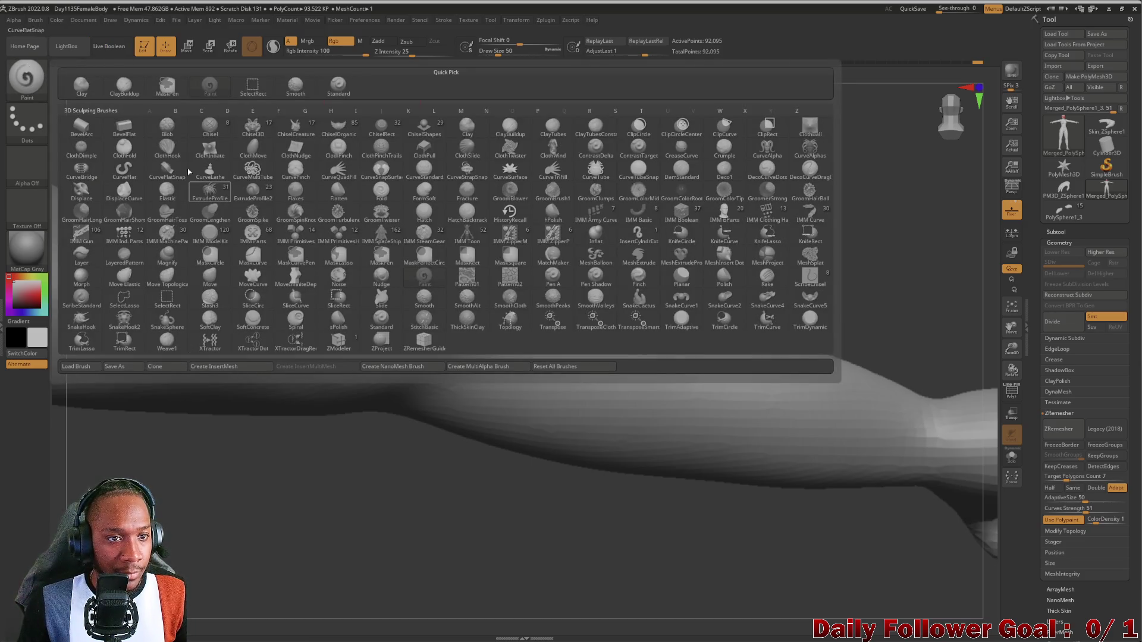
left_click(26, 77)
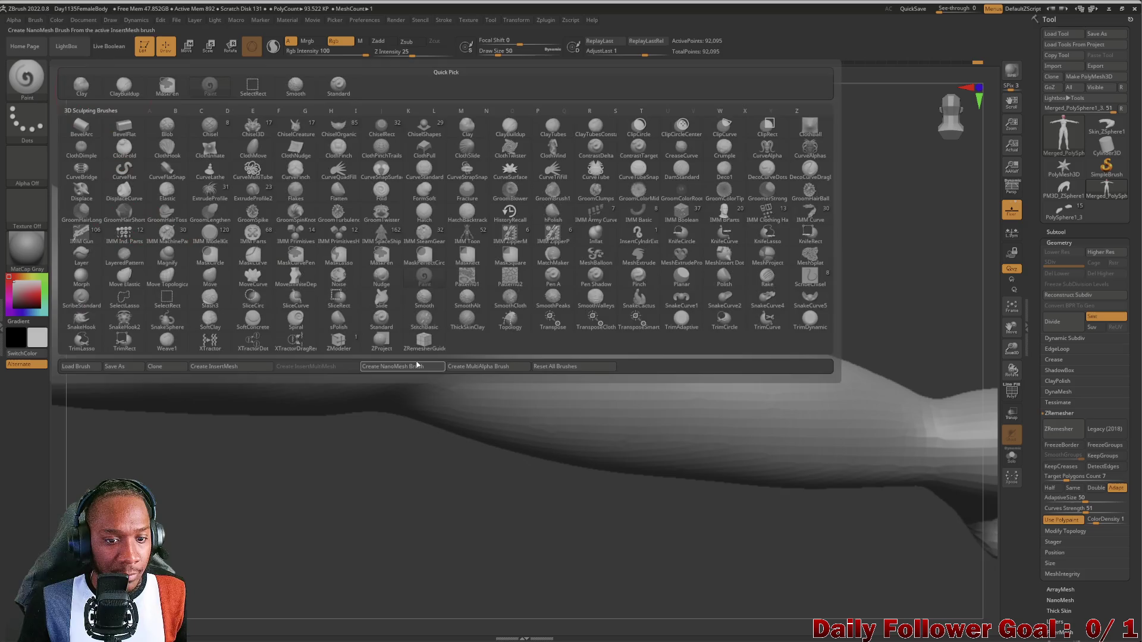
left_click(420, 332)
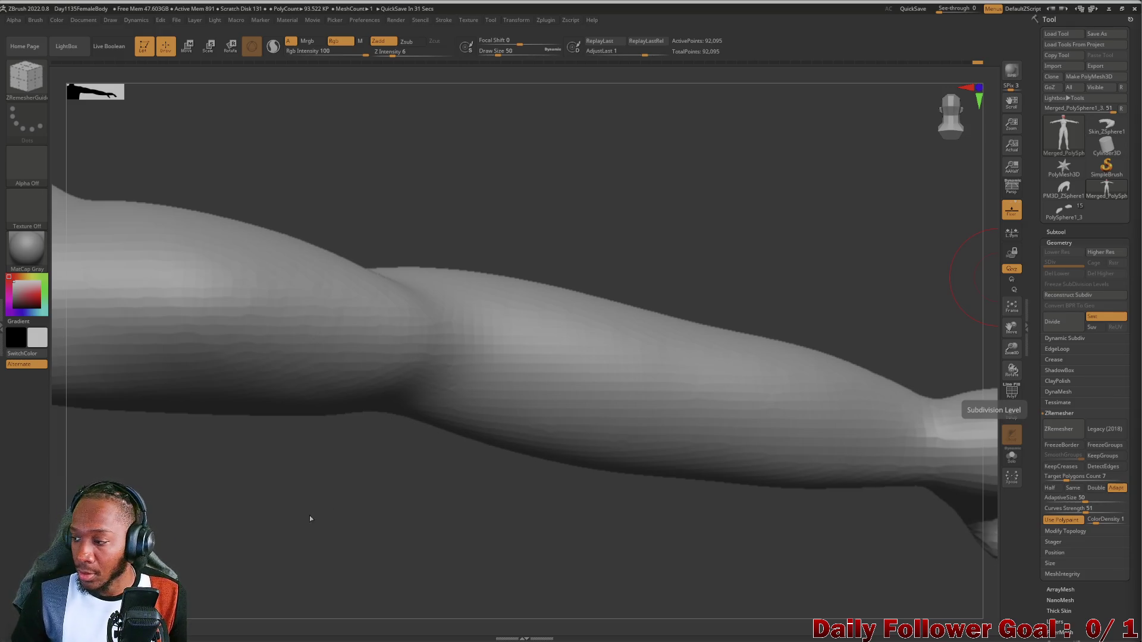
mouse_move(540, 640)
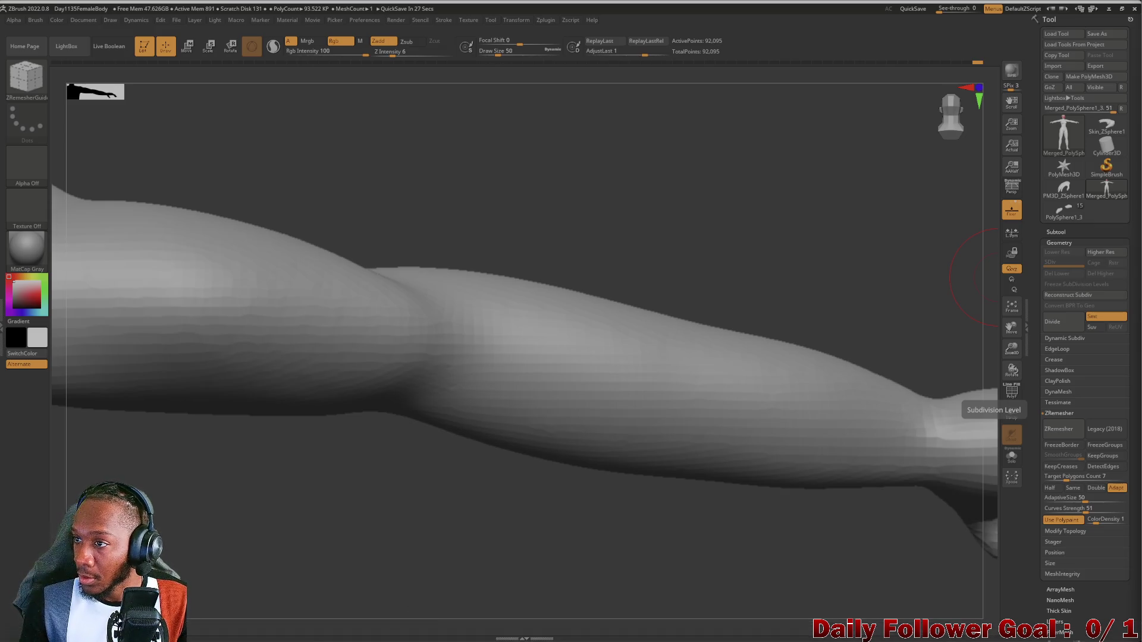
key("alt+Tab")
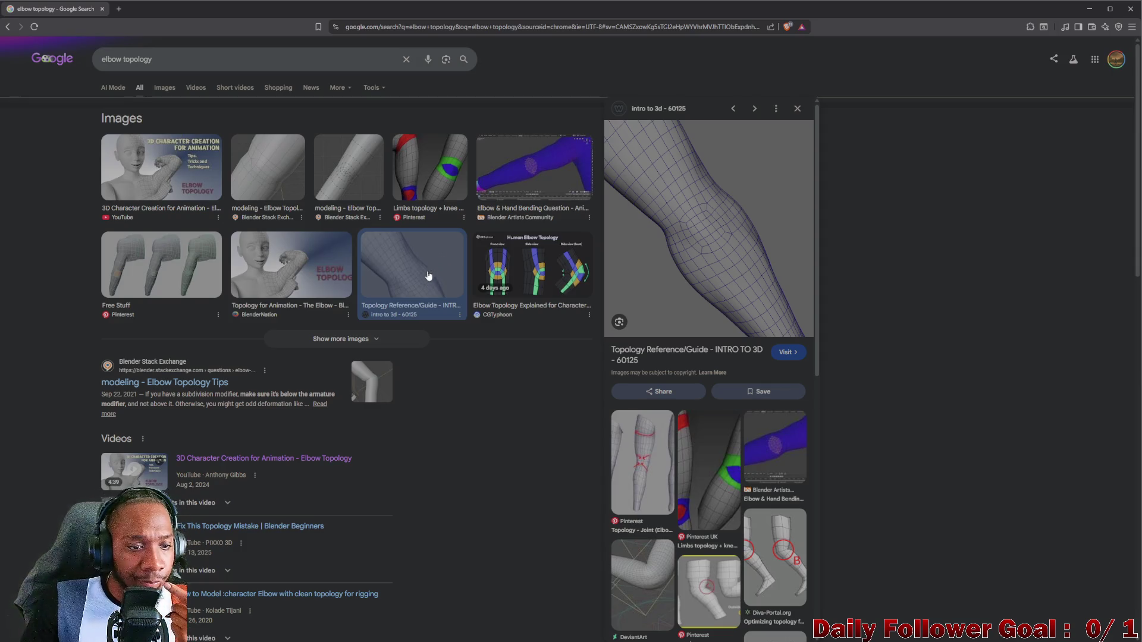
Preview the elbow topology fix and elbow armor reference images, then minimize Chrome.
scroll(248, 384, "down", 2)
scroll(162, 104, "up", 2)
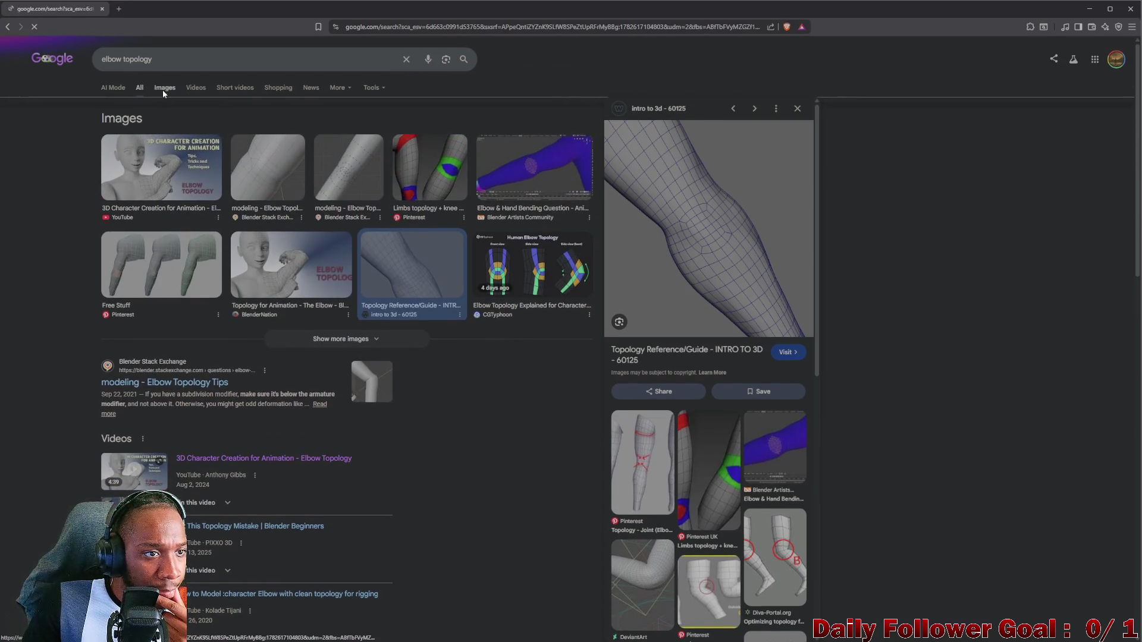
left_click(163, 90)
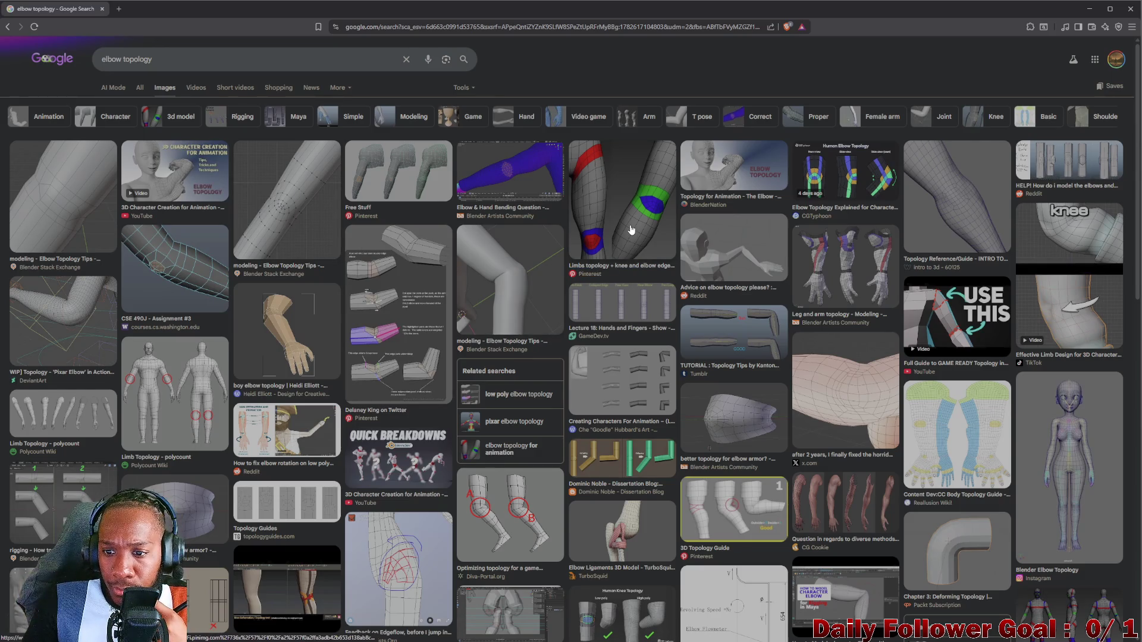
left_click(854, 396)
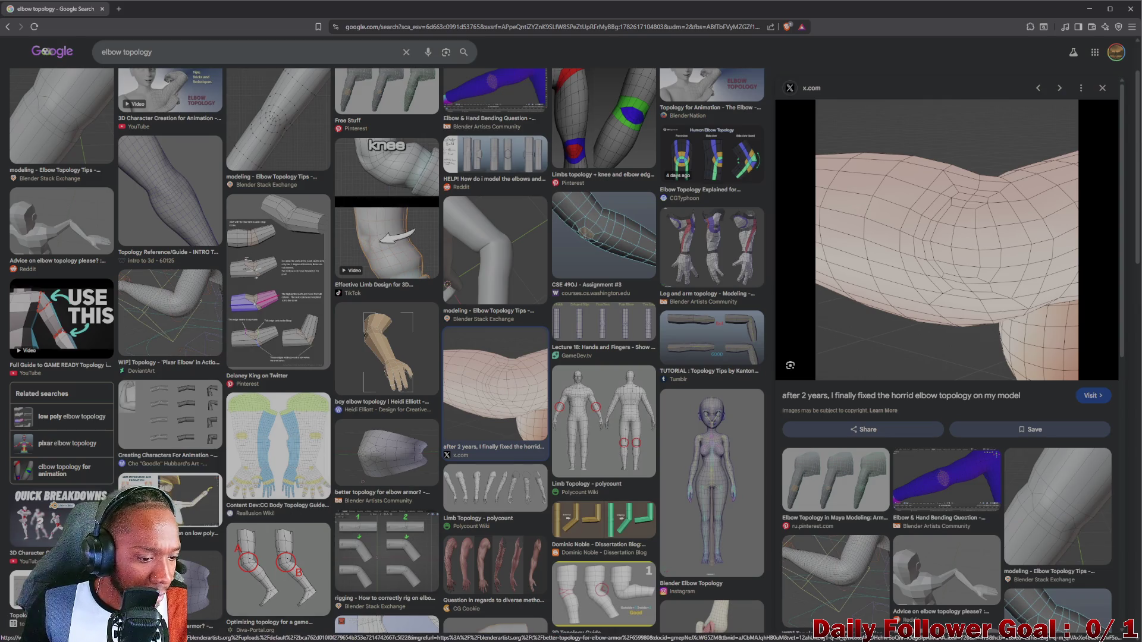
left_click(387, 452)
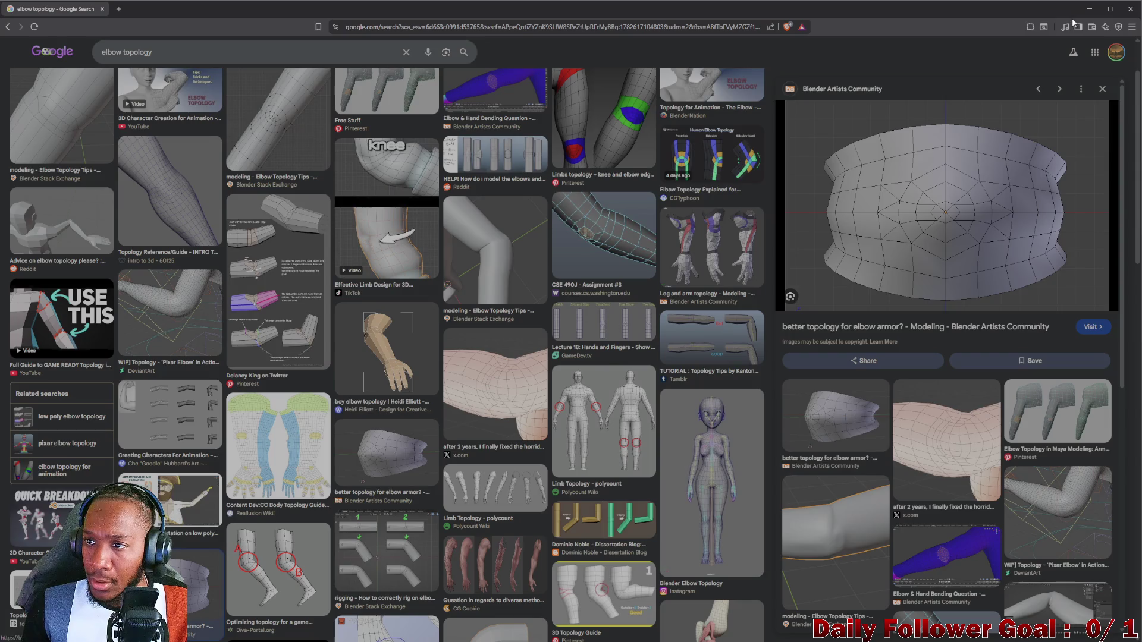
left_click(1089, 9)
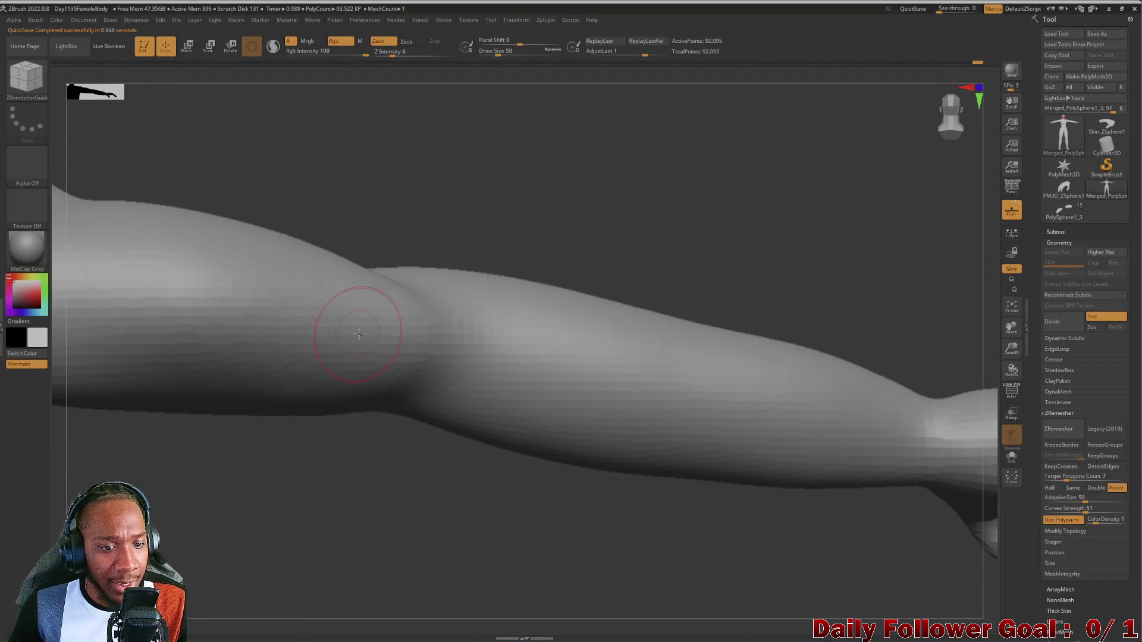
From a three-quarter back view, draw a guide curve looping around the elbow.
mouse_move(316, 446)
left_mouse_down()
mouse_move(273, 452)
mouse_move(323, 479)
mouse_move(383, 328)
mouse_move(658, 459)
mouse_move(556, 484)
mouse_move(500, 423)
mouse_move(292, 382)
left_mouse_up()
mouse_move(276, 306)
left_mouse_down()
mouse_move(230, 459)
mouse_move(631, 475)
mouse_move(637, 497)
mouse_move(683, 507)
mouse_move(719, 492)
mouse_move(695, 497)
mouse_move(663, 535)
mouse_move(668, 520)
mouse_move(670, 556)
mouse_move(511, 494)
mouse_move(306, 538)
mouse_move(222, 530)
left_mouse_up()
key("shift")
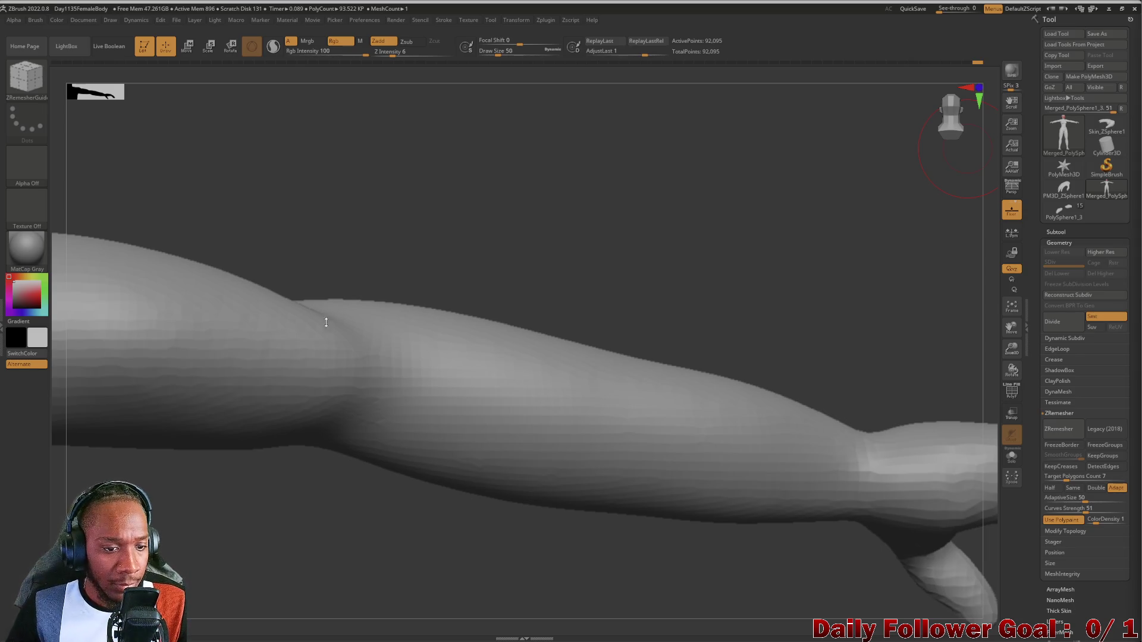
left_click_drag(247, 485, 219, 528, "shift")
left_click_drag(285, 340, 282, 361)
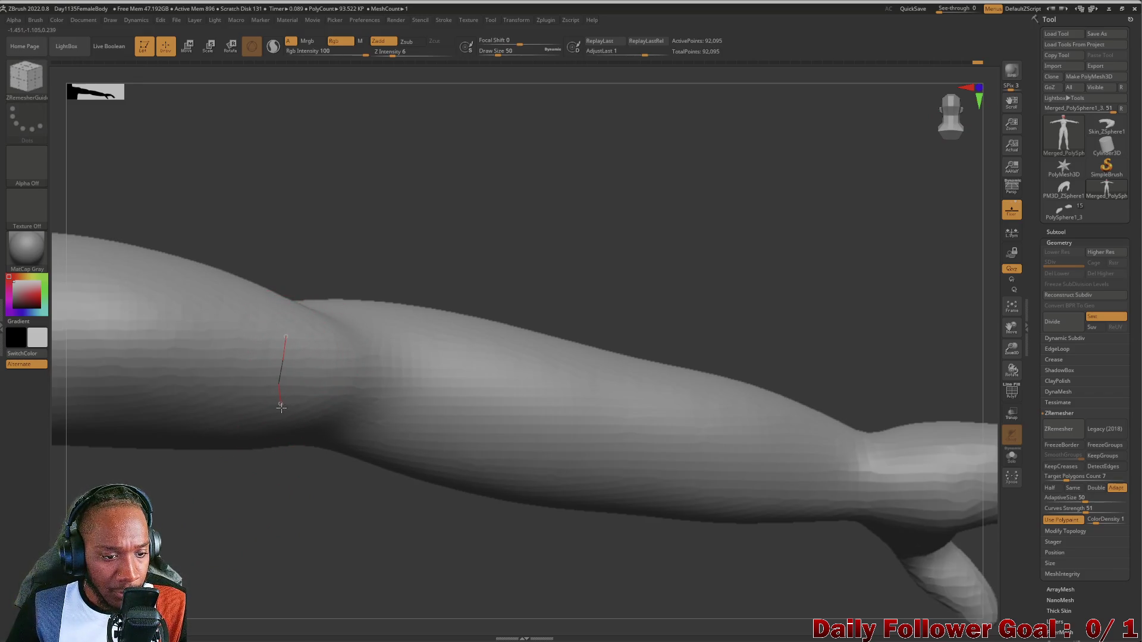
left_click_drag(303, 428, 320, 441)
left_click_drag(286, 337, 303, 334)
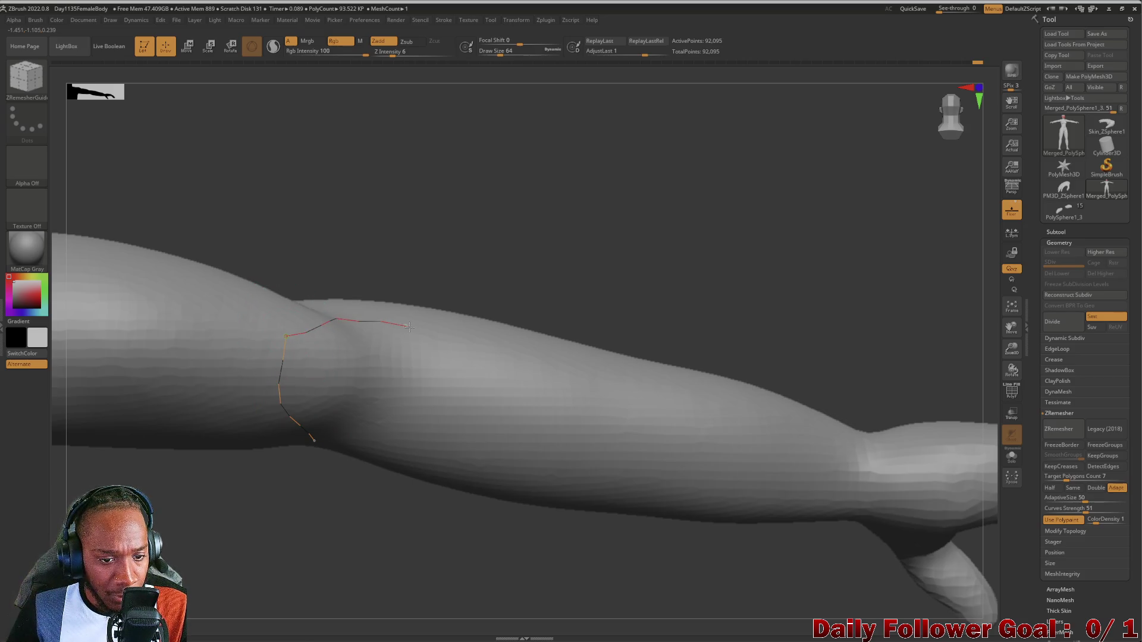
mouse_move(443, 401)
left_mouse_down()
mouse_move(436, 440)
mouse_move(378, 459)
mouse_move(313, 440)
left_mouse_up()
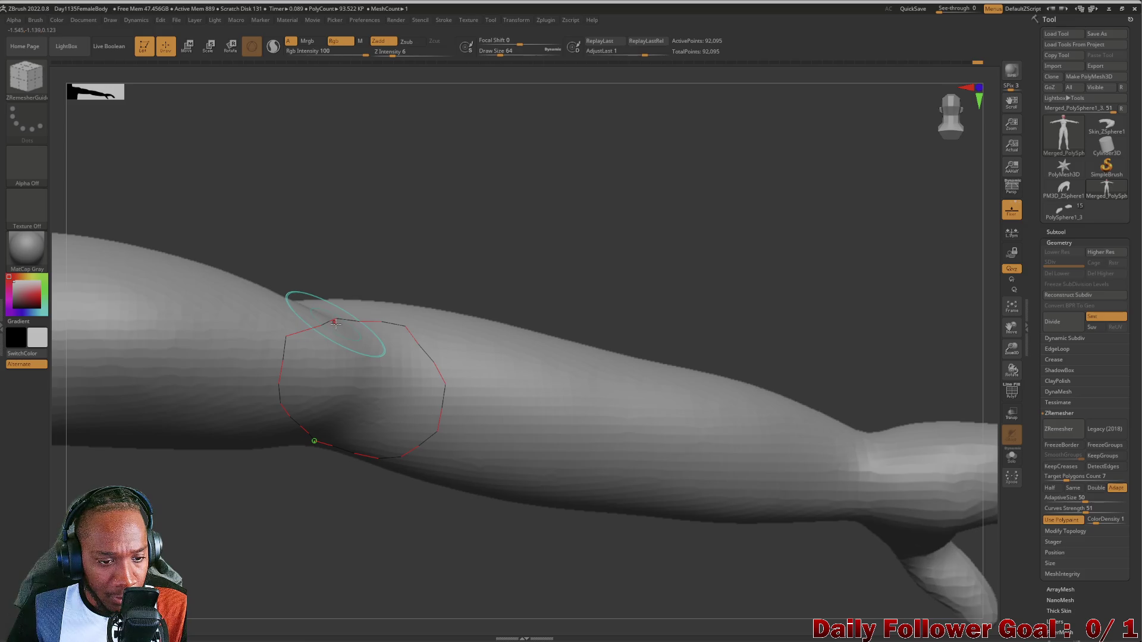
Reduce the brush size to 50 and run ZRemesher, yielding 17,331 points.
key("[")
left_click_drag(267, 504, 273, 505)
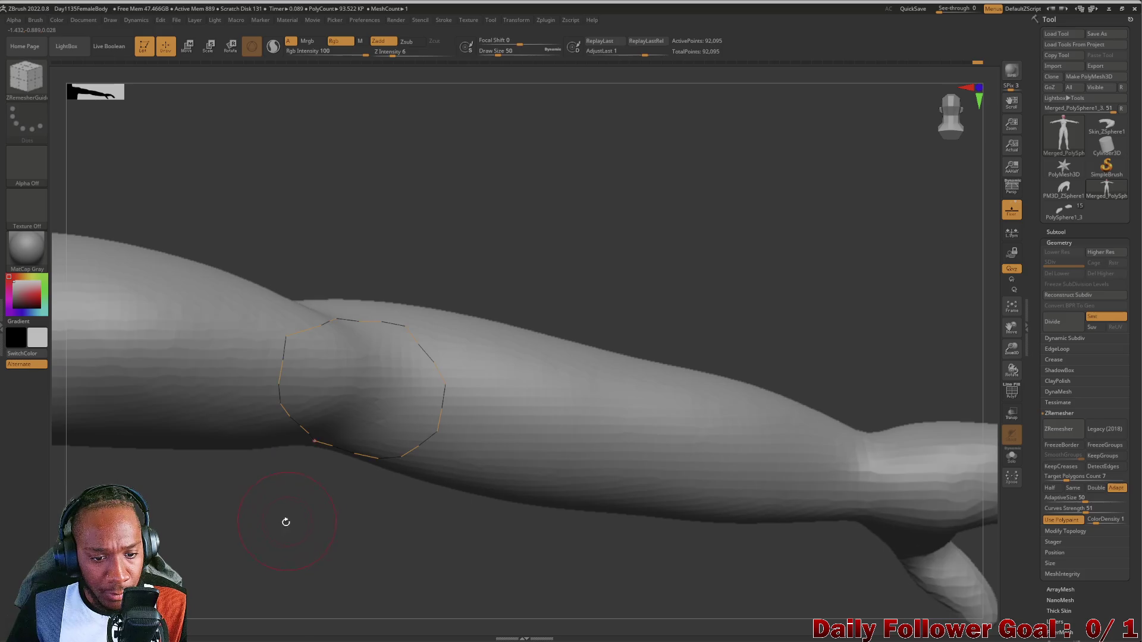
left_click(1058, 429)
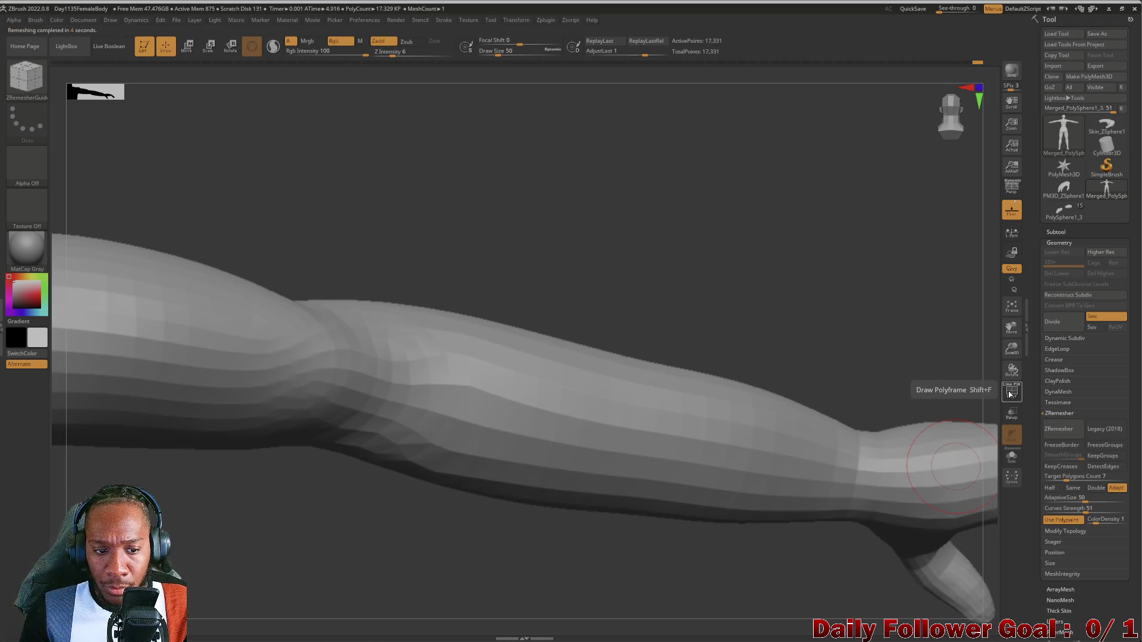
Inspect the remeshed arm's wireframe, then undo back to the 92,095-point model.
left_click(1009, 394)
mouse_move(178, 536)
left_mouse_down()
mouse_move(217, 520)
mouse_move(374, 533)
mouse_move(381, 513)
mouse_move(420, 529)
mouse_move(437, 475)
mouse_move(411, 520)
mouse_move(365, 535)
left_mouse_up()
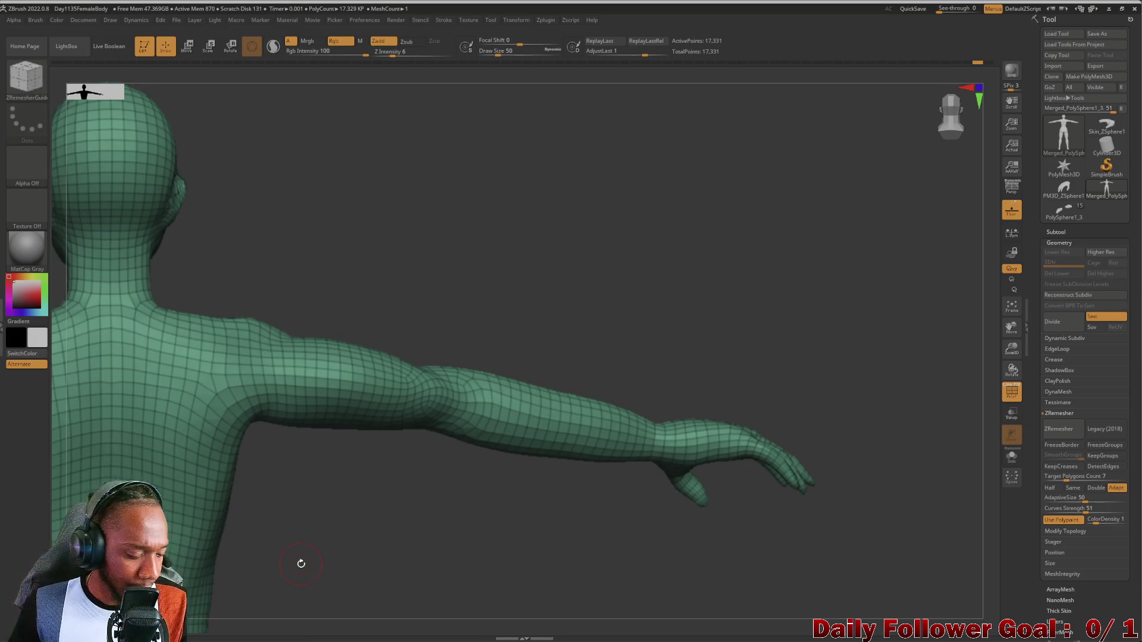
key("ctrl+z")
Reselect the ZRemesherGuides brush with B, Z, R and zoom in on the elbow.
key("b")
key("z")
key("r")
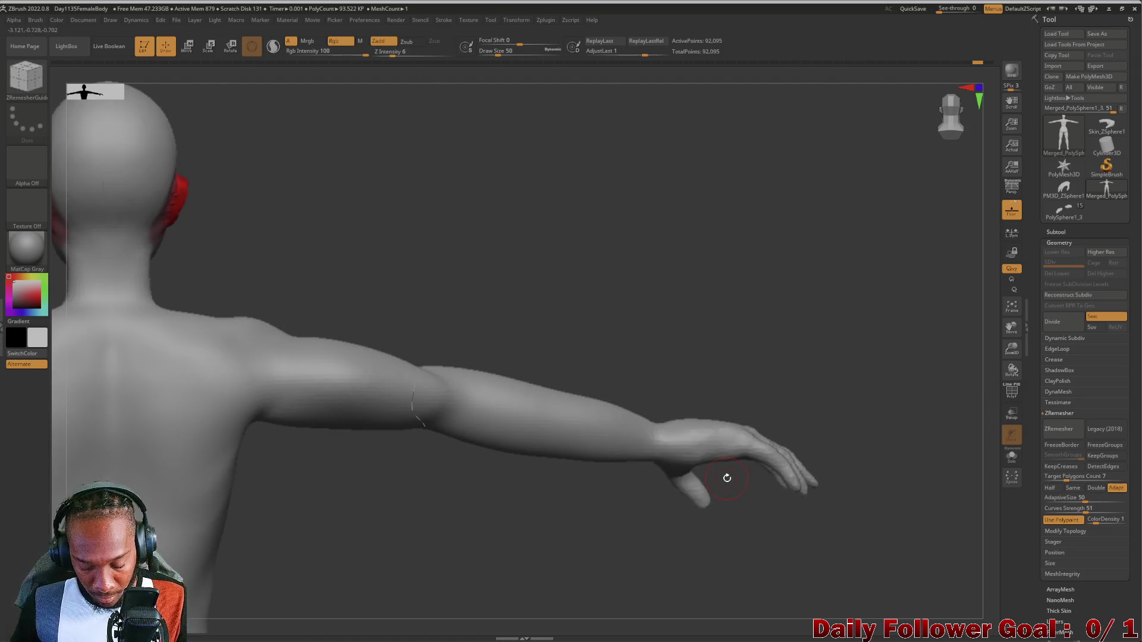
mouse_move(367, 456)
left_mouse_down()
mouse_move(365, 528)
mouse_move(441, 476)
mouse_move(390, 492)
mouse_move(379, 547)
mouse_move(200, 593)
left_mouse_up()
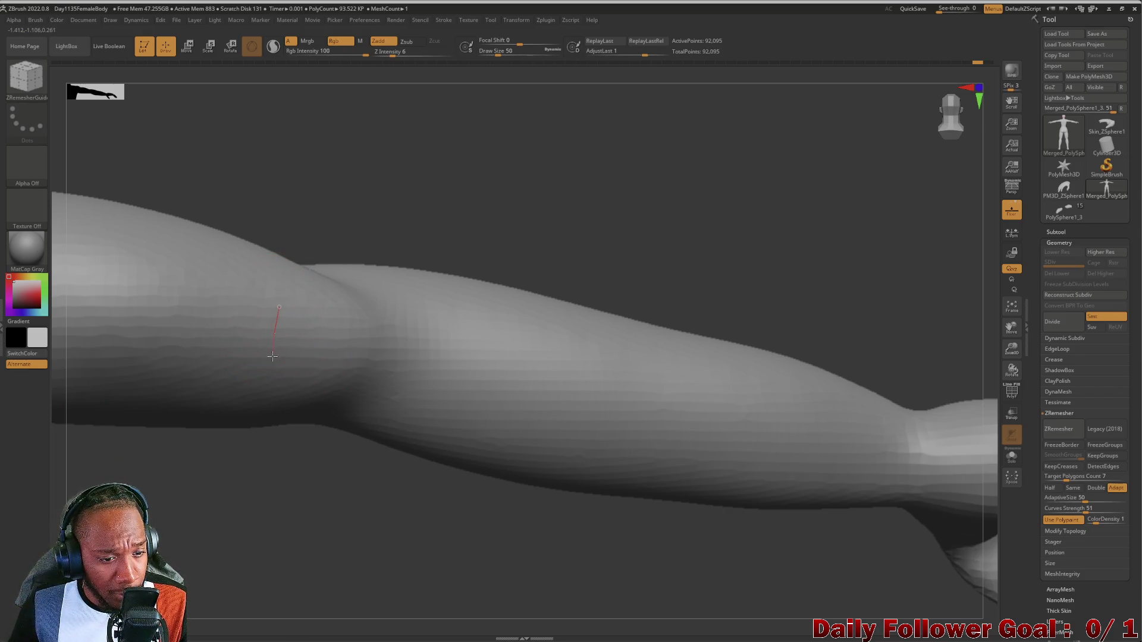
Enlarge the brush to 64 and redraw a closed guide loop around the elbow.
key("bracketright")
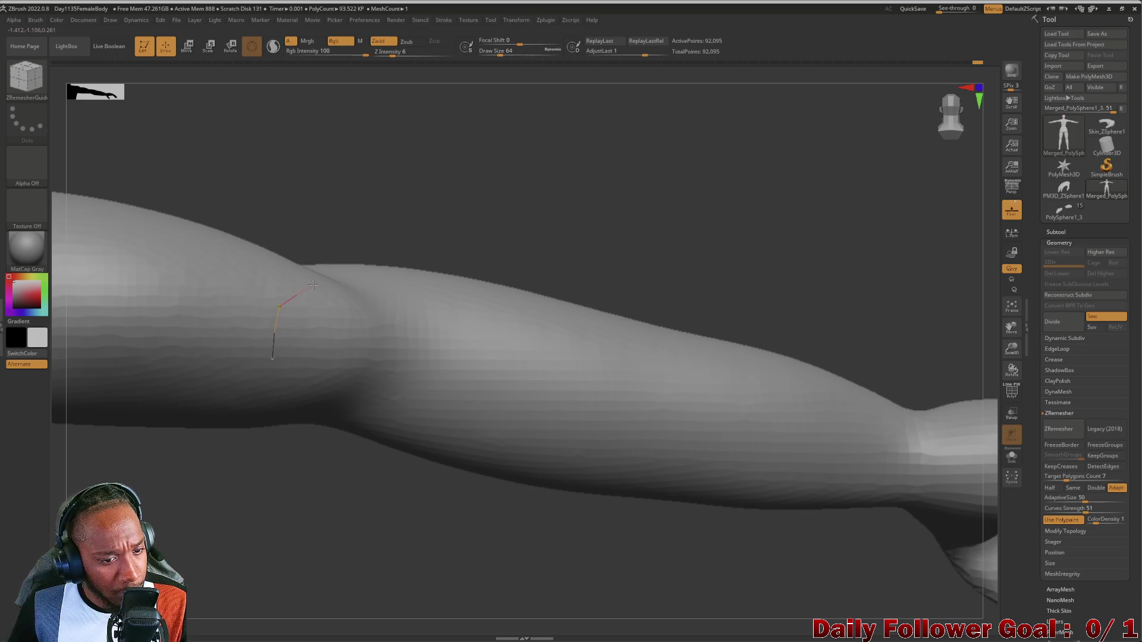
left_click_drag(408, 298, 386, 292)
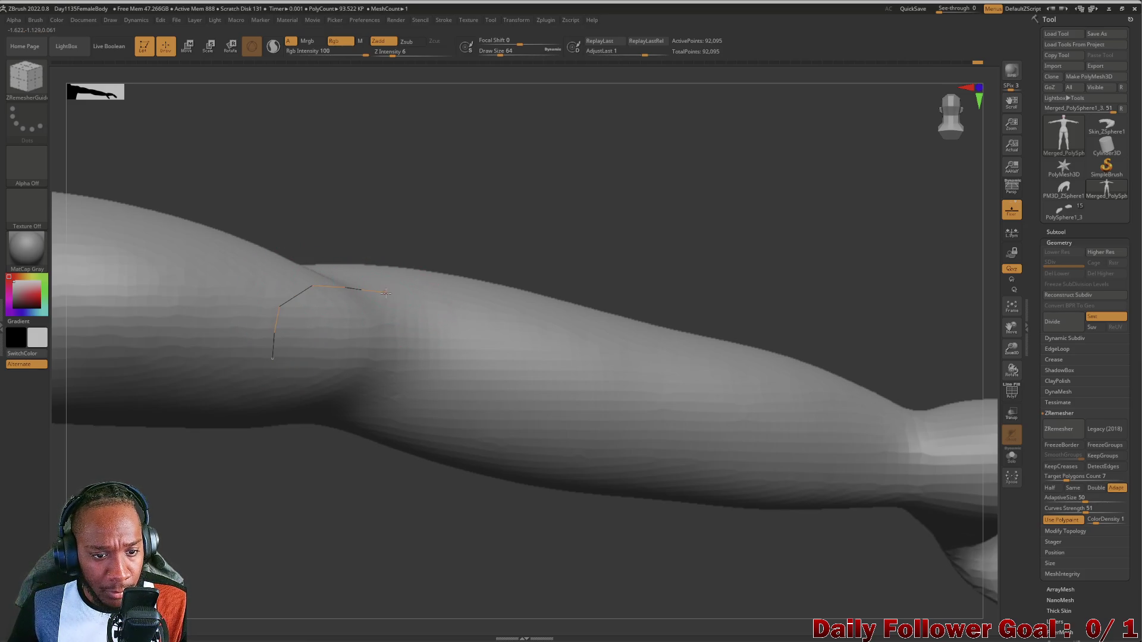
left_click(426, 328)
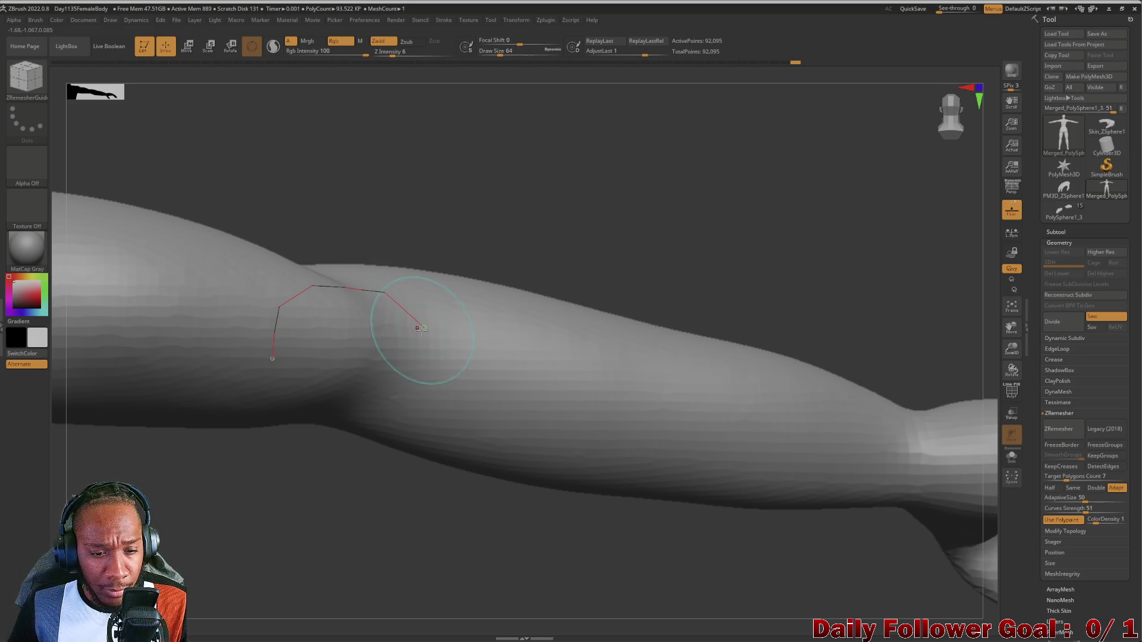
left_click_drag(419, 390, 395, 387)
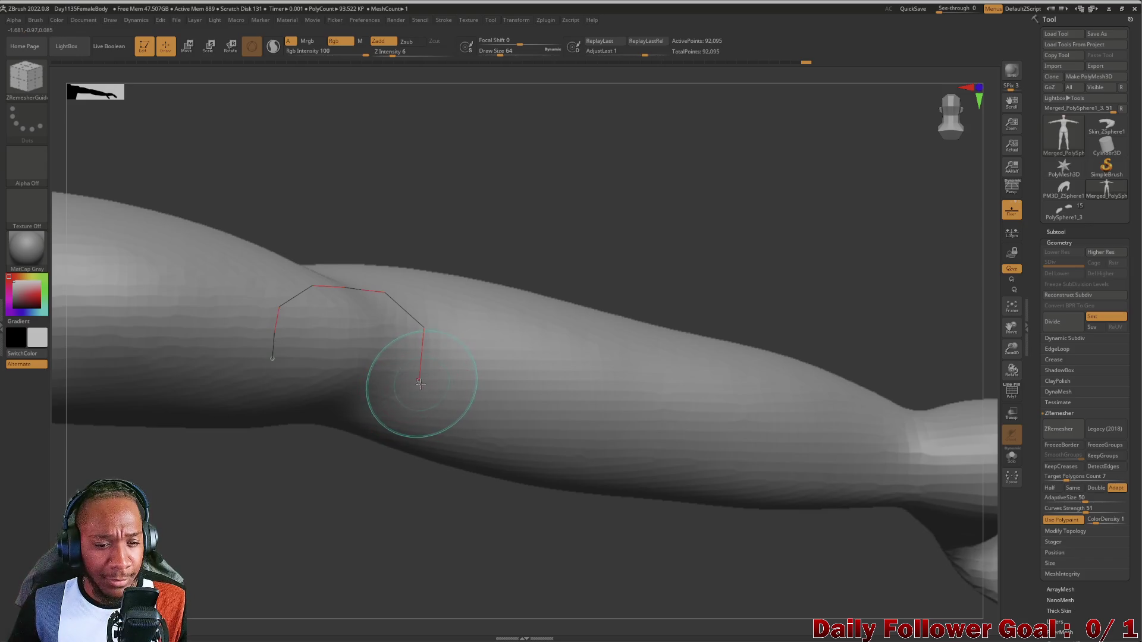
mouse_move(272, 358)
left_mouse_down()
mouse_move(306, 403)
mouse_move(349, 409)
left_mouse_up()
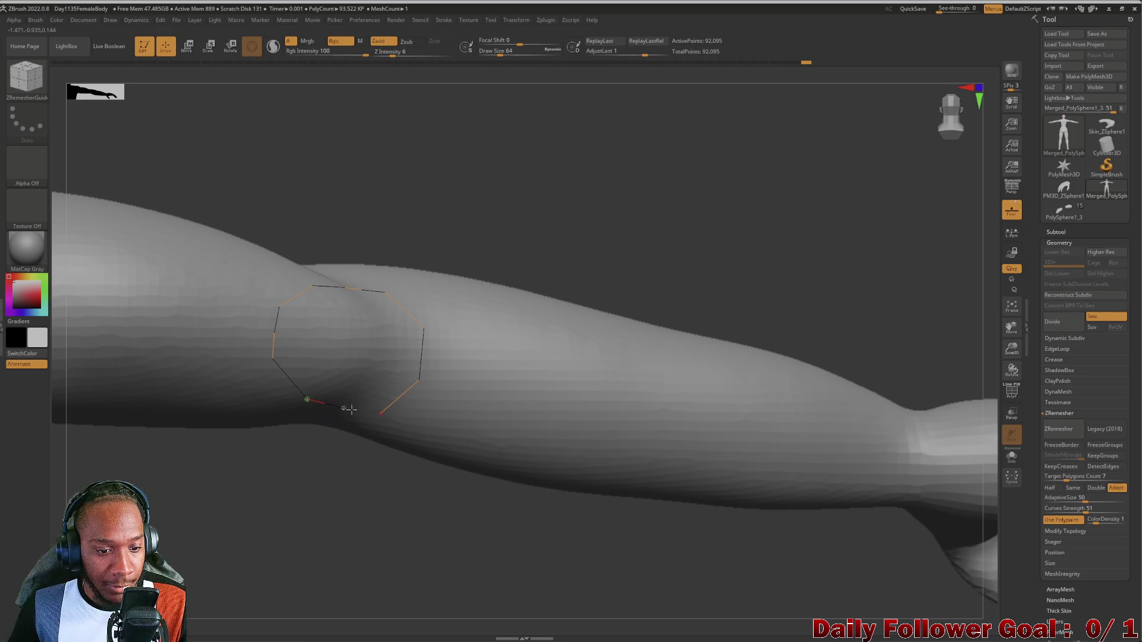
mouse_move(273, 512)
left_mouse_down()
mouse_move(333, 452)
mouse_move(258, 505)
mouse_move(316, 557)
mouse_move(334, 505)
mouse_move(288, 520)
left_mouse_up()
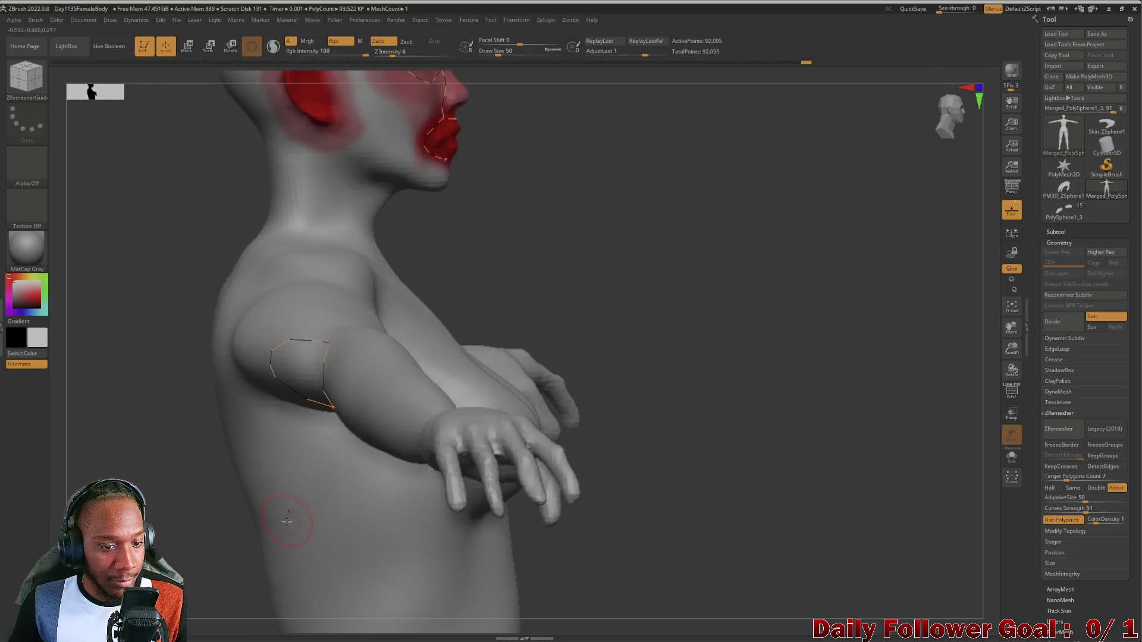
mouse_move(609, 565)
left_mouse_down()
mouse_move(578, 553)
mouse_move(595, 557)
left_mouse_up()
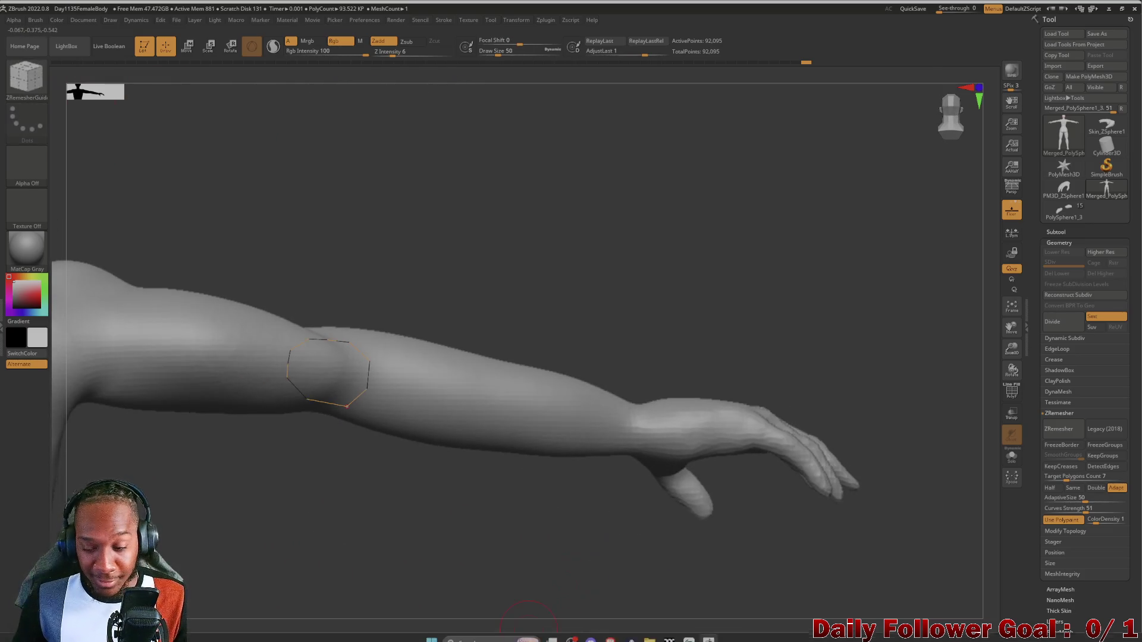
Remesh to 17,079 points and inspect the wireframe over the torso, shoulder and arm.
left_click(1060, 430)
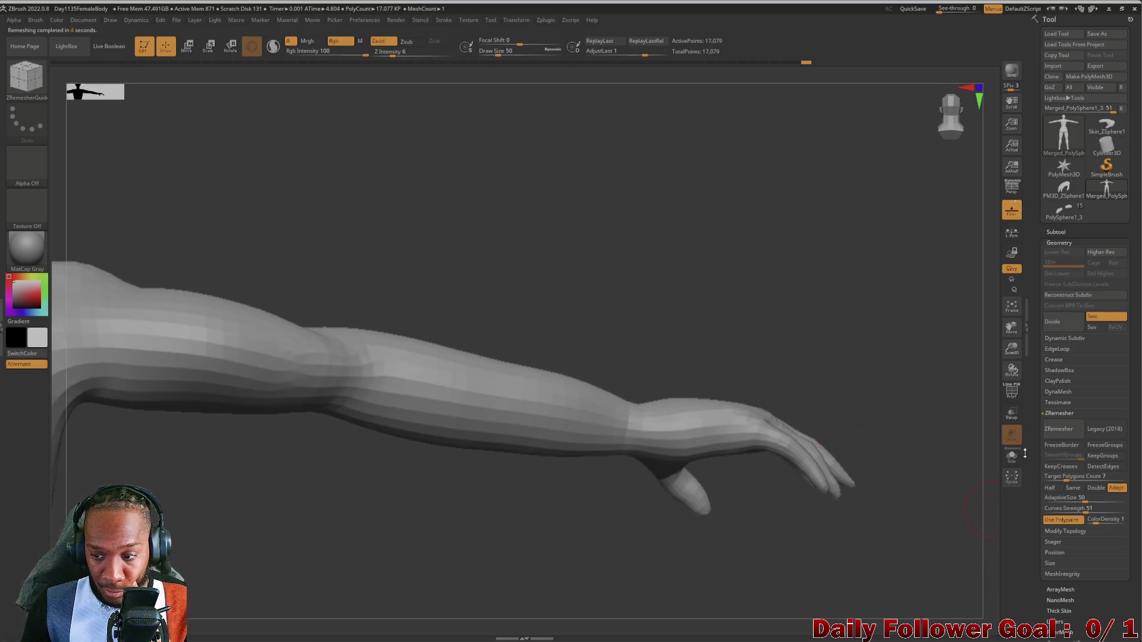
left_click(1012, 391)
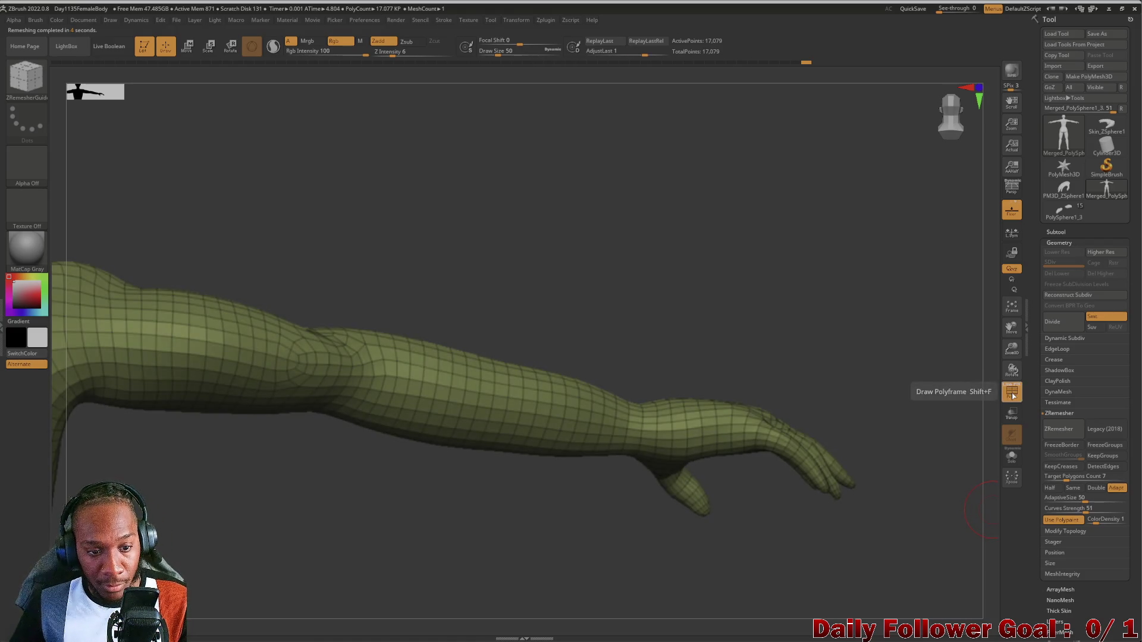
mouse_move(304, 559)
left_mouse_down()
mouse_move(256, 563)
mouse_move(396, 550)
left_mouse_up()
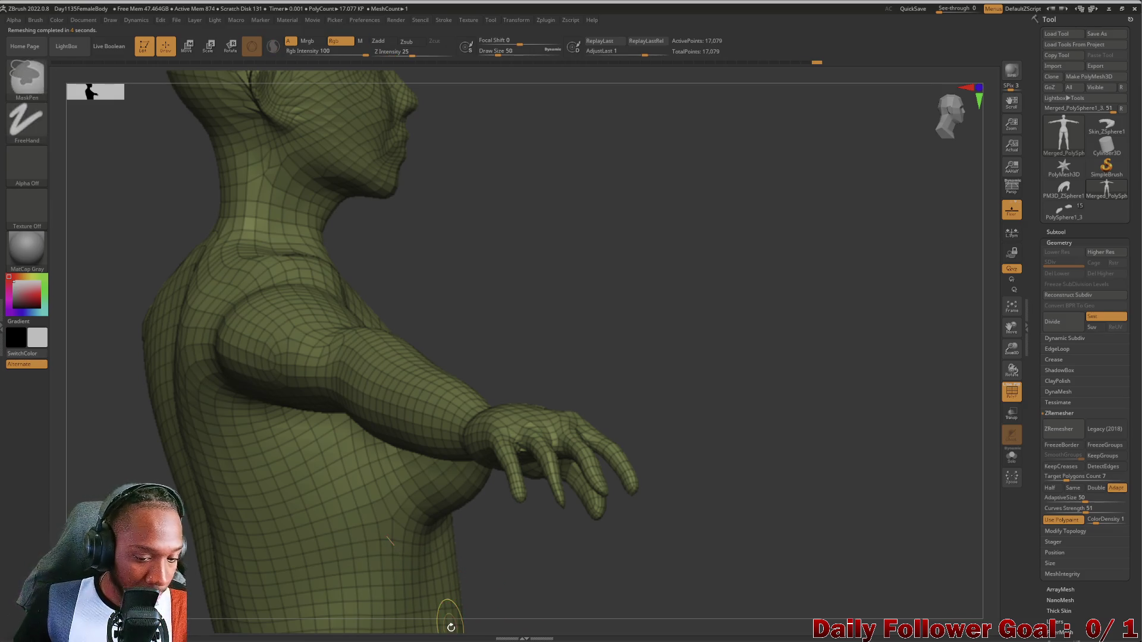
mouse_move(619, 458)
left_mouse_down()
mouse_move(632, 230)
mouse_move(684, 587)
mouse_move(704, 529)
mouse_move(559, 502)
mouse_move(531, 558)
mouse_move(579, 518)
mouse_move(571, 499)
mouse_move(581, 494)
mouse_move(632, 520)
mouse_move(658, 512)
mouse_move(568, 512)
mouse_move(549, 490)
mouse_move(538, 507)
mouse_move(545, 555)
mouse_move(547, 441)
mouse_move(538, 535)
mouse_move(584, 535)
mouse_move(610, 512)
mouse_move(571, 521)
mouse_move(507, 502)
mouse_move(534, 503)
mouse_move(535, 520)
mouse_move(517, 408)
mouse_move(542, 418)
mouse_move(565, 270)
mouse_move(528, 280)
left_mouse_up()
Undo the remesh back to the original model and hide the wireframe to see the plain arm surface.
key("ctrl+z")
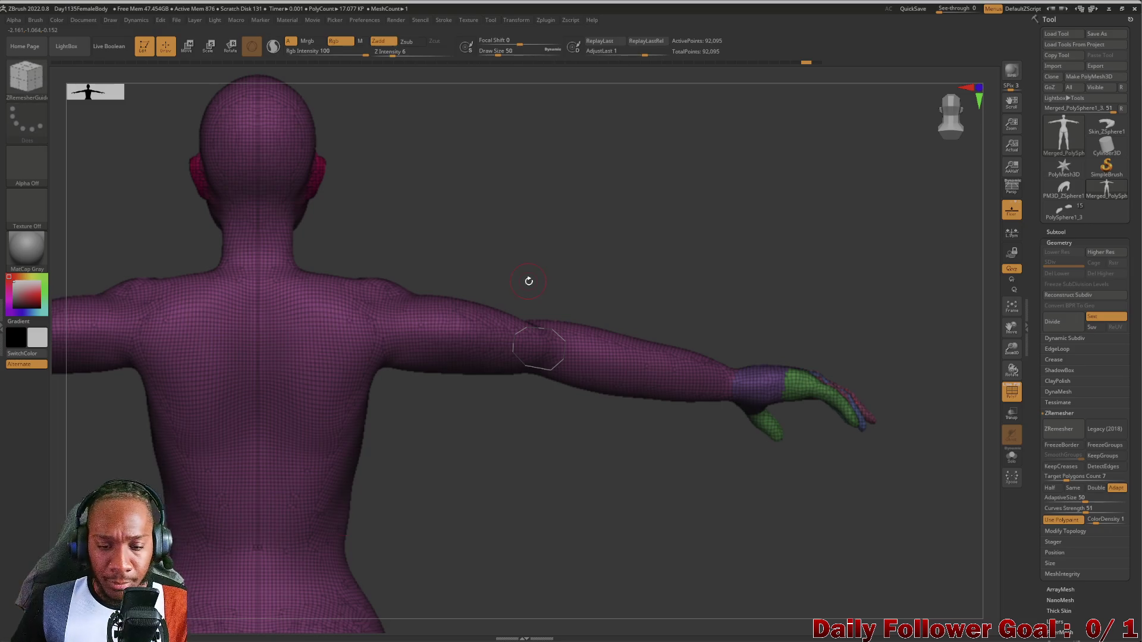
key("ctrl")
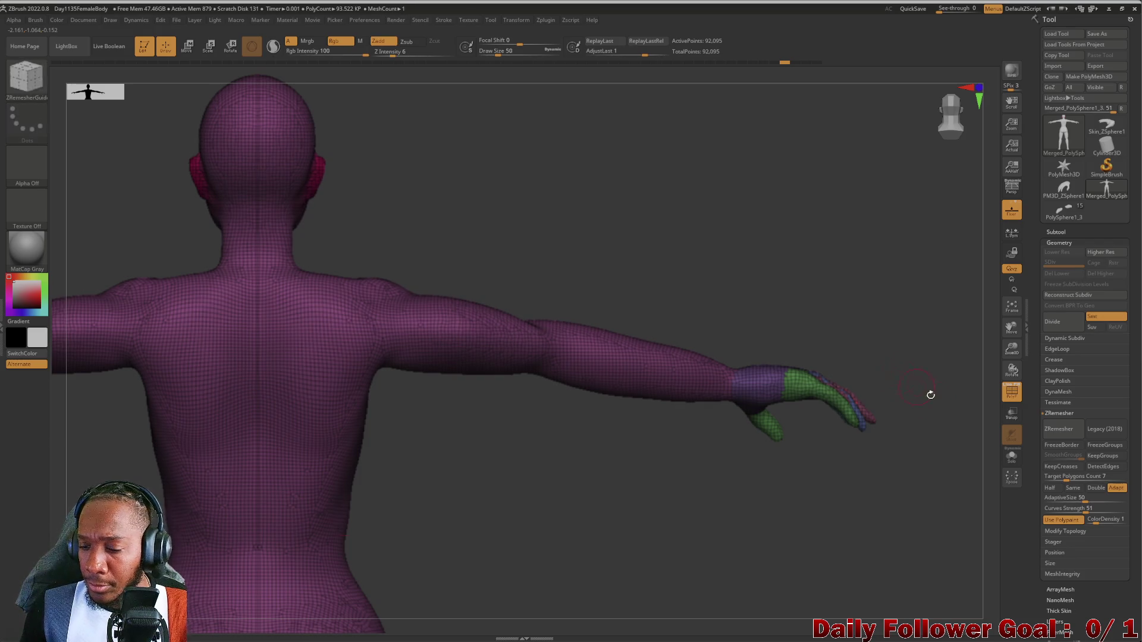
left_click(1005, 394)
left_click_drag(459, 466, 426, 545)
mouse_move(453, 480)
left_mouse_down("alt")
mouse_move(476, 530)
mouse_move(431, 494)
mouse_move(469, 512)
mouse_move(448, 535)
mouse_move(346, 356)
left_mouse_up("alt")
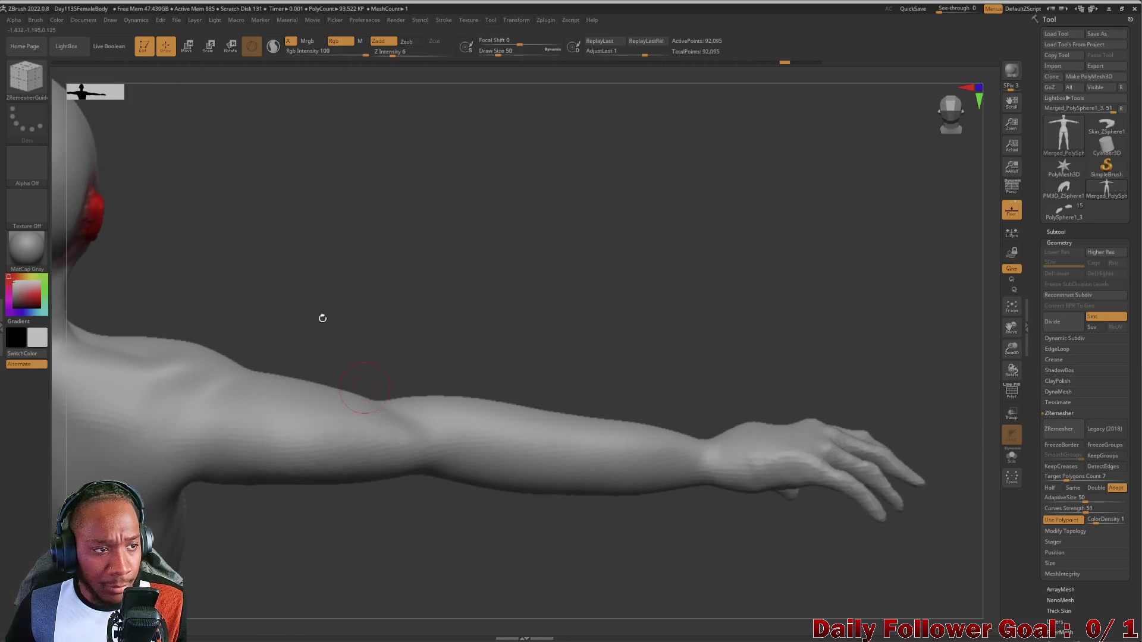
Build up clay on the elbow with ClayBuildup, then undo the dented stroke and smooth it.
left_click(26, 90)
left_click(127, 83)
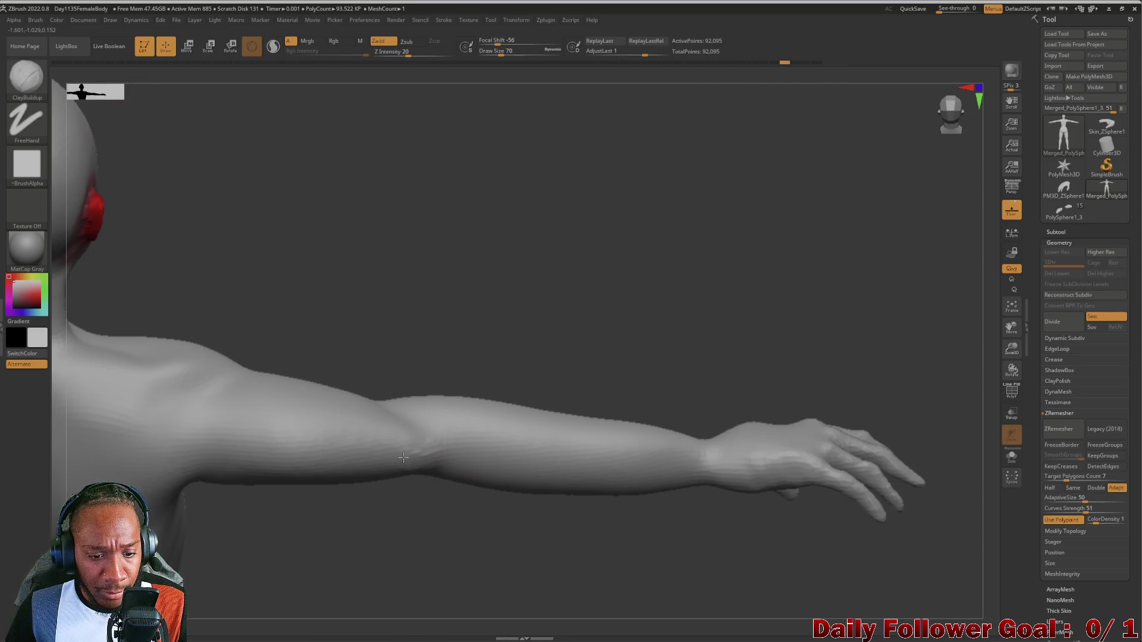
left_click_drag(432, 457, 423, 460)
left_click_drag(394, 529, 415, 464)
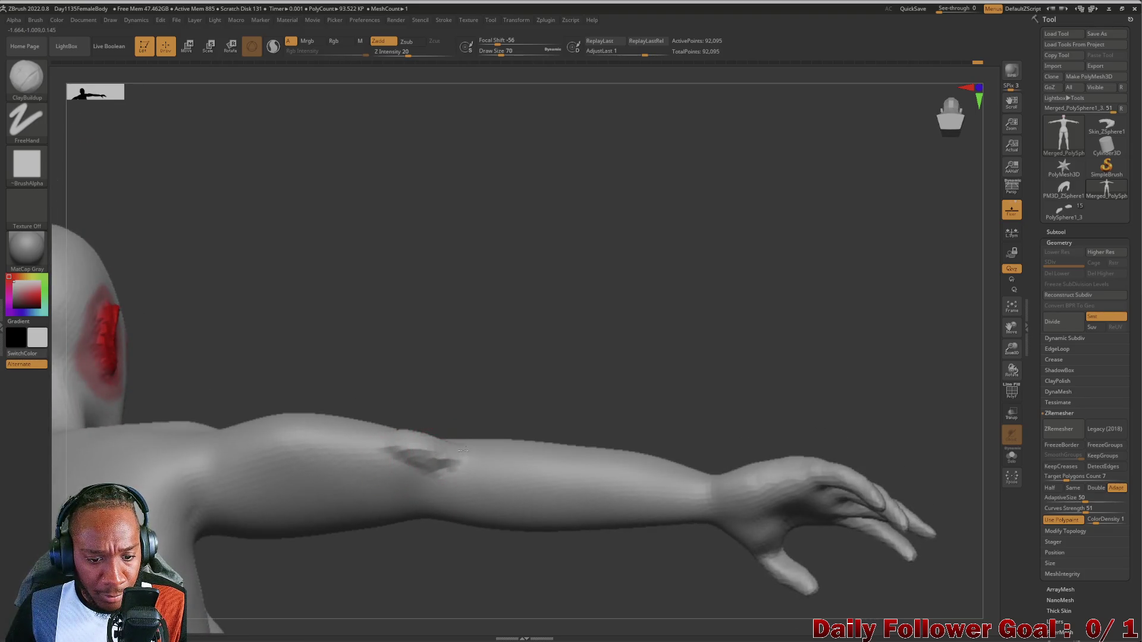
key("ctrl+z")
key("ctrl+z")
key("ctrl+z")
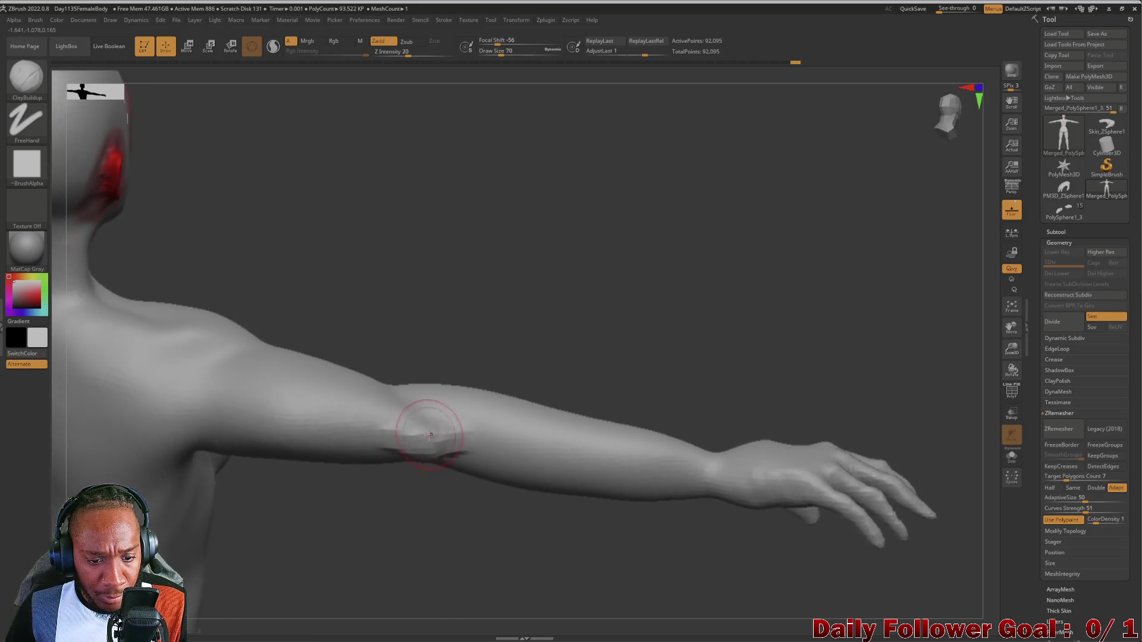
key("shift")
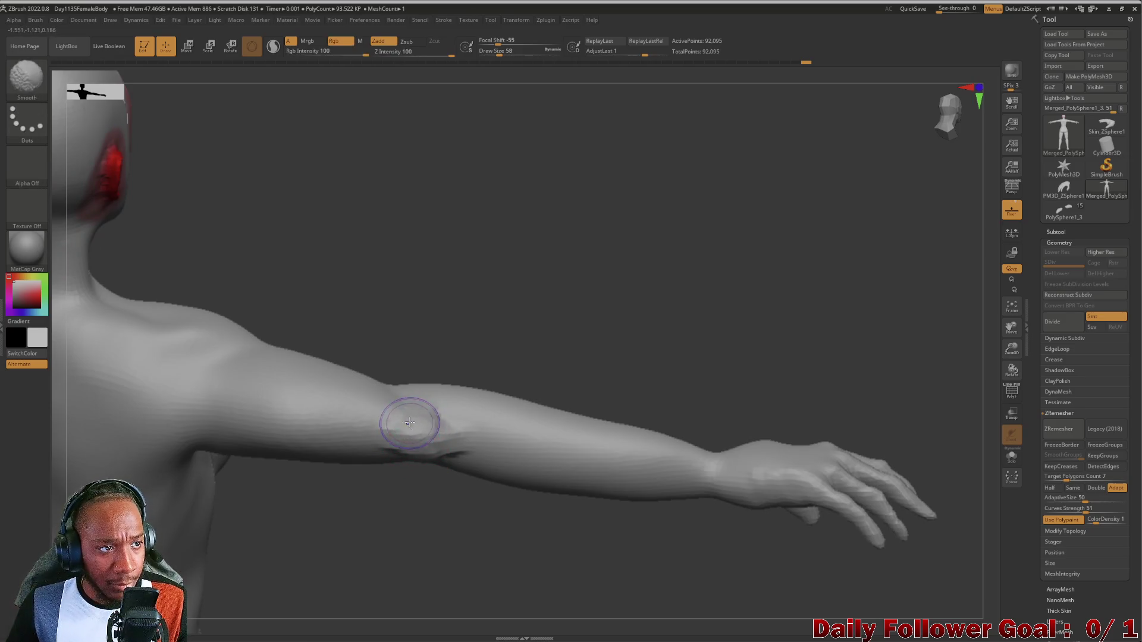
mouse_move(390, 546)
left_mouse_down()
mouse_move(382, 476)
mouse_move(352, 565)
mouse_move(226, 535)
mouse_move(209, 504)
mouse_move(208, 565)
mouse_move(197, 536)
mouse_move(204, 385)
mouse_move(242, 448)
mouse_move(242, 384)
mouse_move(284, 379)
mouse_move(268, 416)
mouse_move(396, 542)
mouse_move(380, 538)
mouse_move(435, 543)
left_mouse_up()
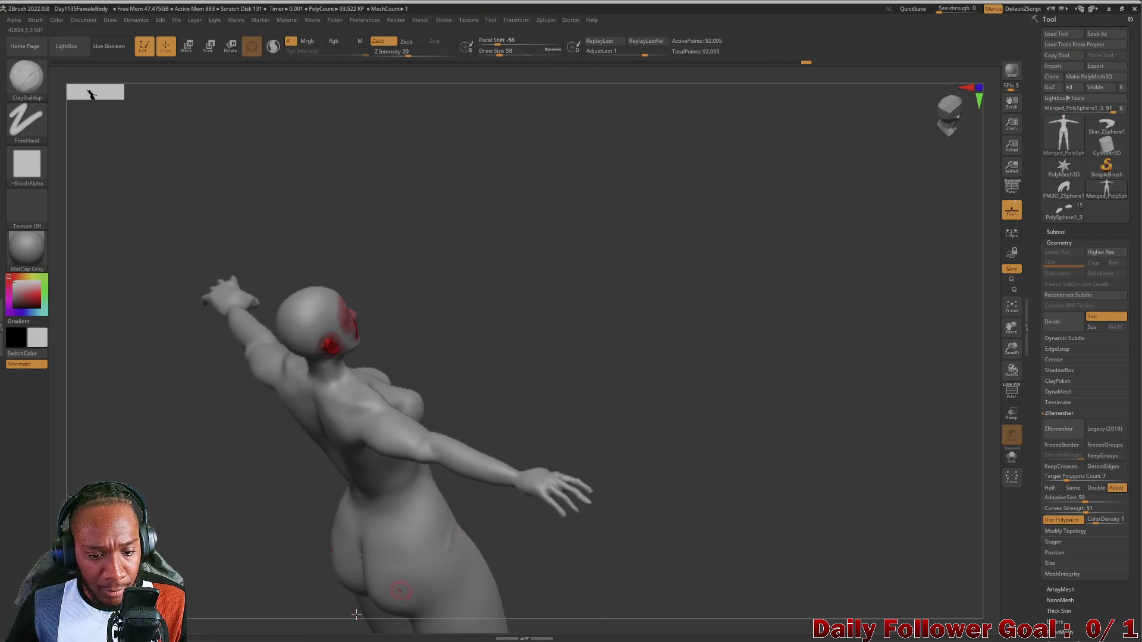
Pull out the shadowed inner-elbow crease with the Move Topological brush.
mouse_move(426, 358)
left_mouse_down()
mouse_move(470, 497)
mouse_move(525, 482)
mouse_move(395, 512)
mouse_move(334, 559)
mouse_move(304, 446)
mouse_move(314, 383)
mouse_move(367, 530)
mouse_move(346, 483)
mouse_move(354, 488)
left_mouse_up()
mouse_move(359, 431)
left_mouse_down()
mouse_move(339, 534)
mouse_move(372, 517)
mouse_move(349, 528)
mouse_move(365, 500)
mouse_move(344, 565)
left_mouse_up()
key("shift")
left_click_drag(164, 529, 236, 480)
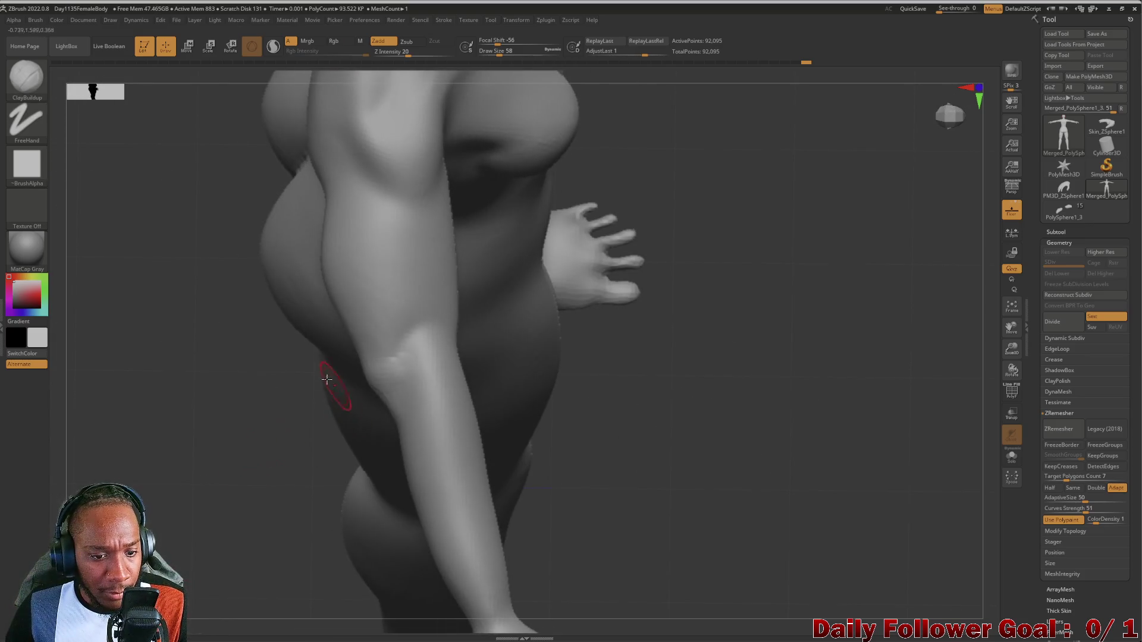
left_click(25, 76)
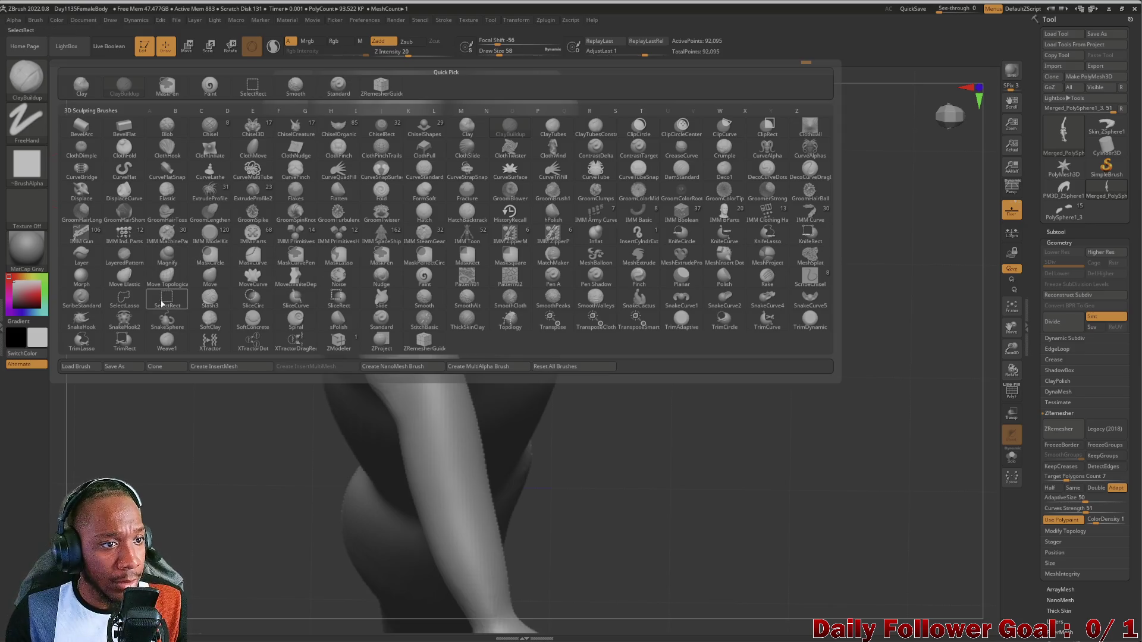
left_click(183, 289)
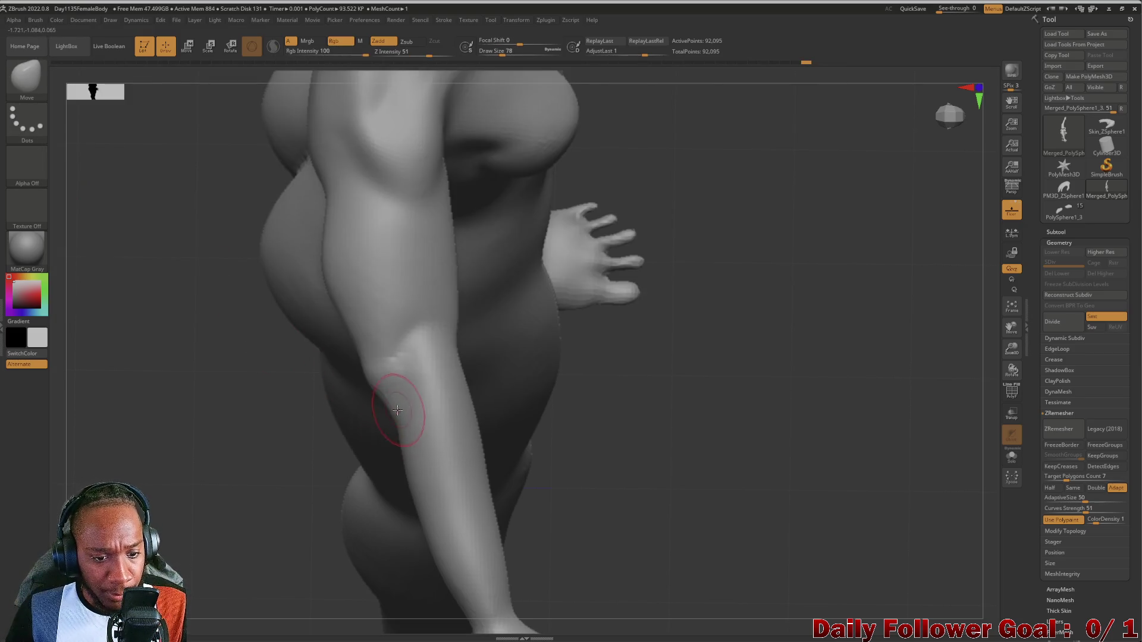
left_click_drag(387, 404, 383, 436)
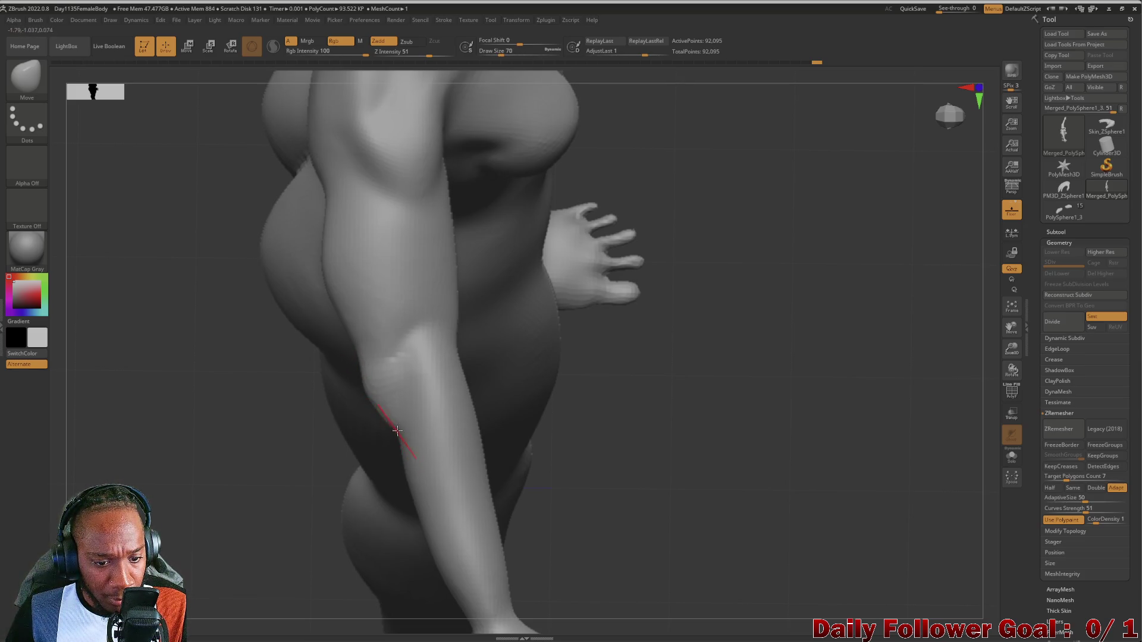
Smooth the arm and check the right arm from a rear three-quarter view.
mouse_move(266, 474)
left_mouse_down()
mouse_move(283, 438)
mouse_move(268, 464)
left_mouse_up()
key("shift")
mouse_move(138, 492)
left_mouse_down("shift")
mouse_move(122, 440)
mouse_move(120, 153)
mouse_move(169, 339)
mouse_move(120, 408)
mouse_move(124, 348)
mouse_move(179, 313)
mouse_move(157, 326)
left_mouse_up("shift")
mouse_move(154, 278)
left_mouse_down()
mouse_move(209, 333)
mouse_move(71, 301)
mouse_move(158, 428)
mouse_move(237, 423)
mouse_move(288, 446)
mouse_move(268, 461)
mouse_move(261, 449)
mouse_move(286, 462)
mouse_move(325, 400)
mouse_move(311, 421)
mouse_move(323, 332)
mouse_move(298, 313)
mouse_move(324, 359)
mouse_move(324, 420)
mouse_move(200, 527)
mouse_move(226, 365)
mouse_move(220, 377)
left_mouse_up()
key("space")
mouse_move(214, 213)
left_mouse_down()
mouse_move(269, 257)
mouse_move(194, 254)
mouse_move(229, 255)
mouse_move(242, 472)
left_mouse_up()
mouse_move(612, 487)
left_mouse_down("alt")
mouse_move(438, 487)
mouse_move(443, 475)
left_mouse_up("alt")
mouse_move(580, 359)
left_mouse_down()
mouse_move(548, 441)
mouse_move(556, 364)
mouse_move(537, 393)
mouse_move(557, 353)
mouse_move(574, 402)
mouse_move(555, 390)
mouse_move(565, 326)
mouse_move(543, 461)
mouse_move(553, 248)
mouse_move(612, 288)
mouse_move(583, 391)
mouse_move(553, 391)
mouse_move(537, 360)
mouse_move(501, 419)
mouse_move(517, 403)
mouse_move(498, 486)
mouse_move(396, 201)
mouse_move(611, 430)
left_mouse_up()
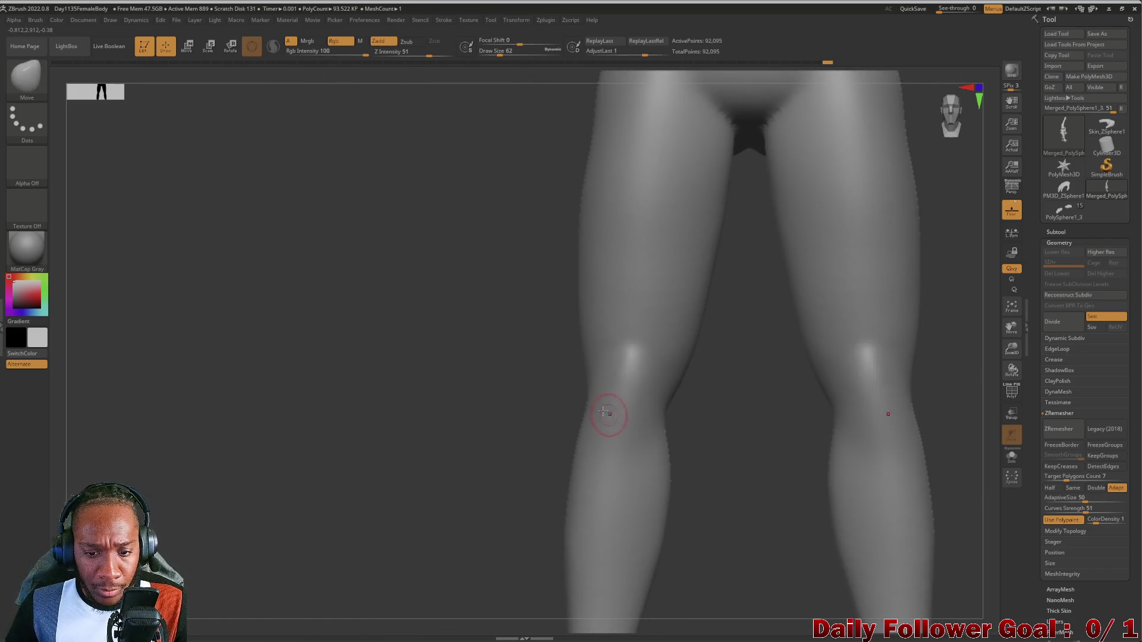
Switch back to ClayBuildup and inspect the knees from front and three-quarter angles.
left_click(27, 76)
left_click(135, 94)
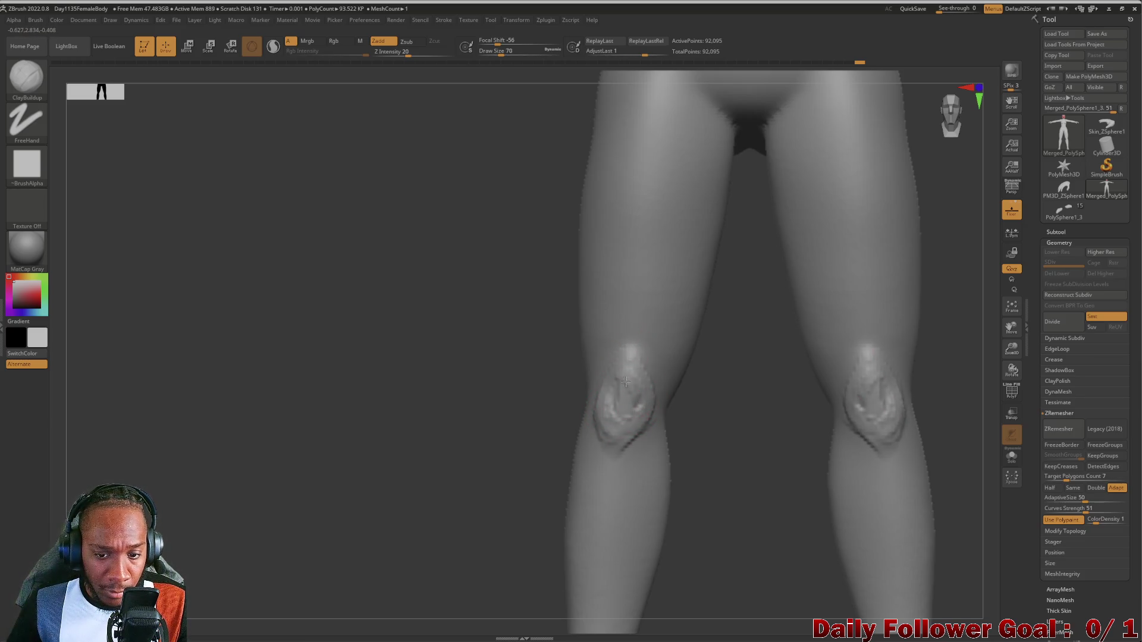
mouse_move(483, 401)
left_mouse_down()
mouse_move(464, 398)
mouse_move(638, 381)
left_mouse_up()
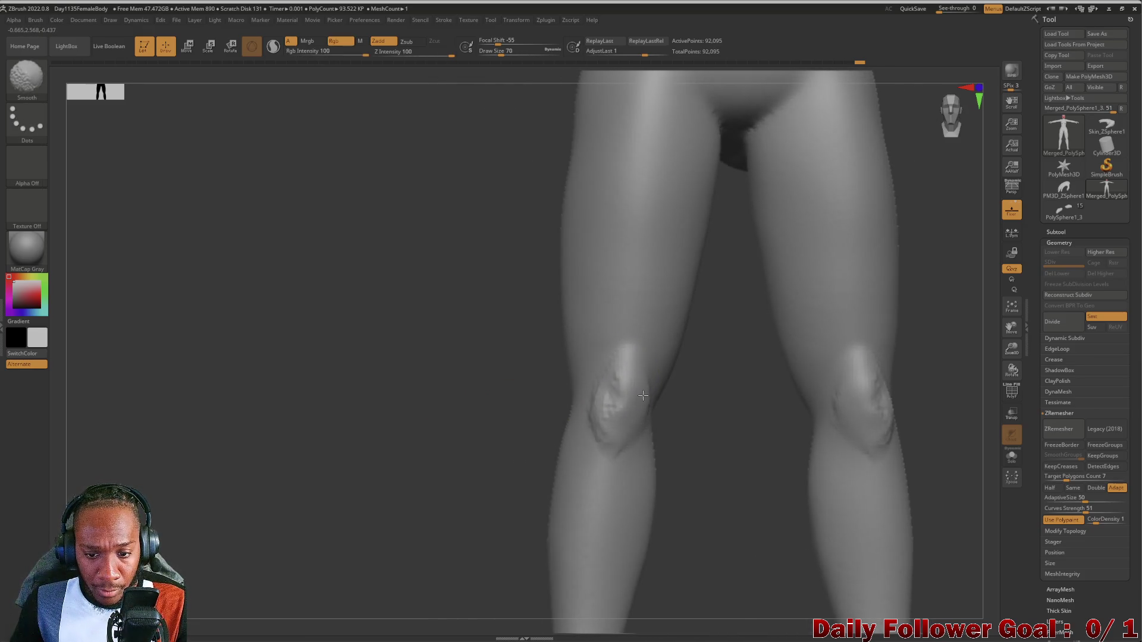
mouse_move(530, 407)
left_mouse_down()
mouse_move(558, 413)
mouse_move(543, 454)
mouse_move(533, 435)
mouse_move(579, 409)
left_mouse_up()
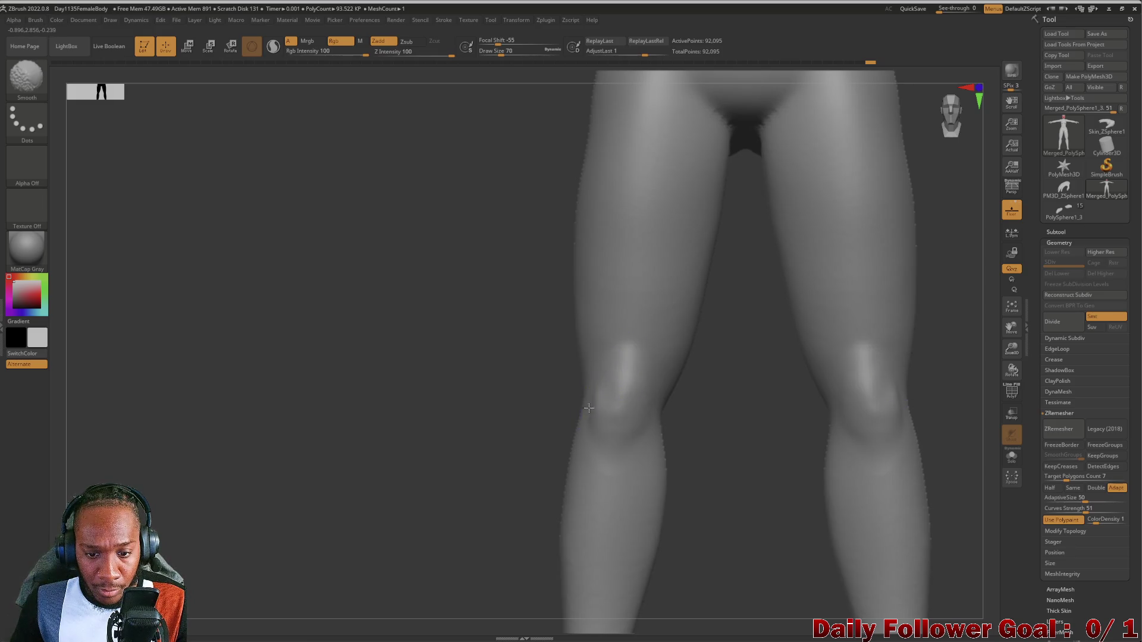
left_click_drag(498, 420, 613, 402)
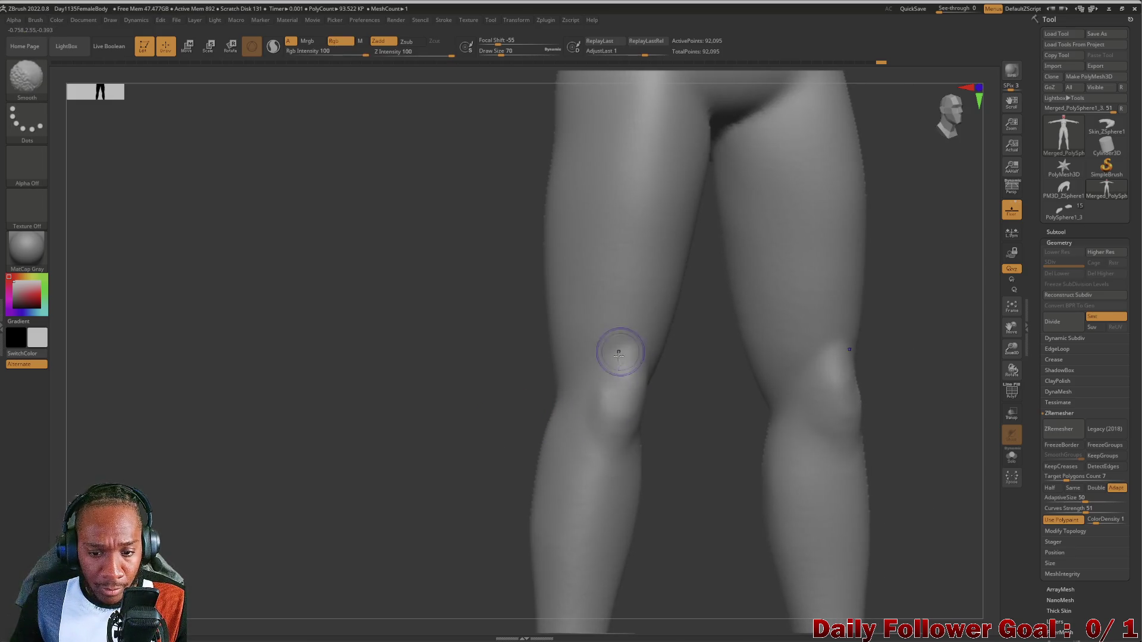
left_click_drag(477, 416, 449, 418)
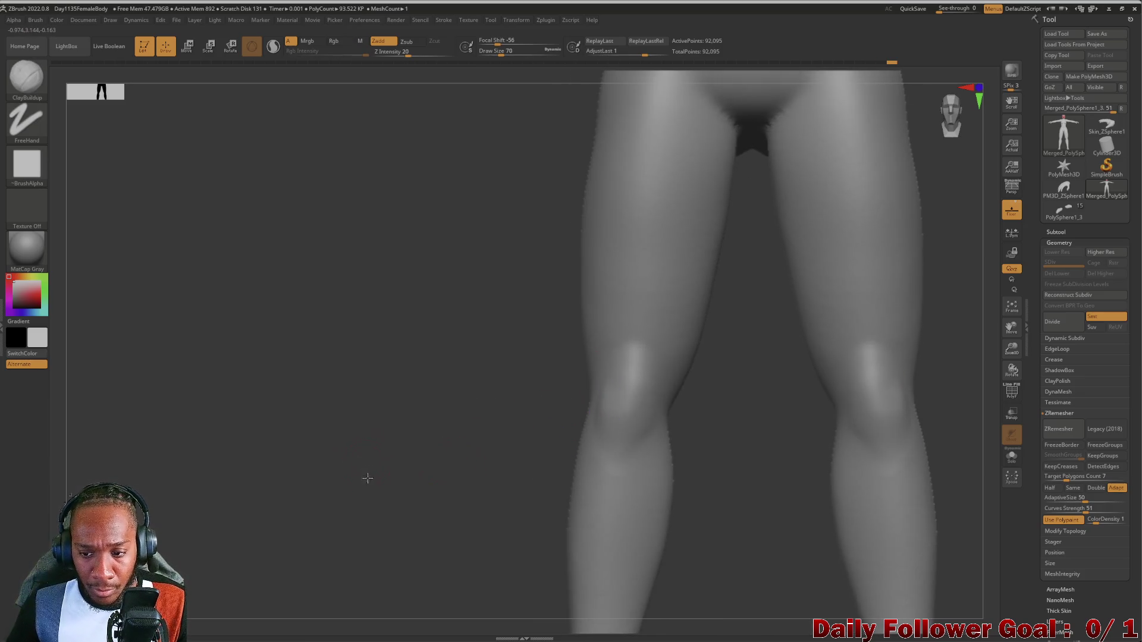
key("f")
mouse_move(423, 434)
left_mouse_down("alt")
mouse_move(446, 346)
mouse_move(432, 422)
left_mouse_up("alt")
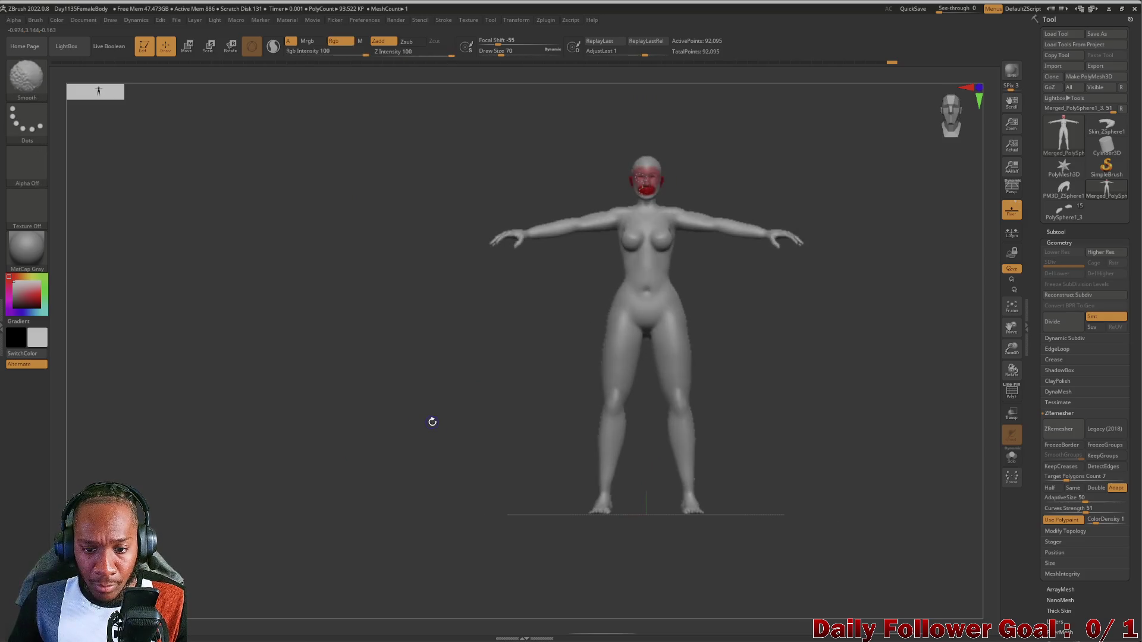
mouse_move(474, 365)
left_mouse_down("alt")
mouse_move(439, 581)
mouse_move(449, 403)
mouse_move(420, 439)
left_mouse_up("alt")
mouse_move(637, 374)
left_mouse_down()
mouse_move(484, 369)
mouse_move(597, 368)
mouse_move(609, 357)
mouse_move(481, 375)
mouse_move(438, 410)
mouse_move(453, 347)
mouse_move(468, 418)
mouse_move(505, 370)
mouse_move(484, 434)
mouse_move(505, 395)
mouse_move(488, 583)
mouse_move(466, 461)
mouse_move(619, 400)
mouse_move(403, 431)
mouse_move(617, 390)
left_mouse_up()
key("shift")
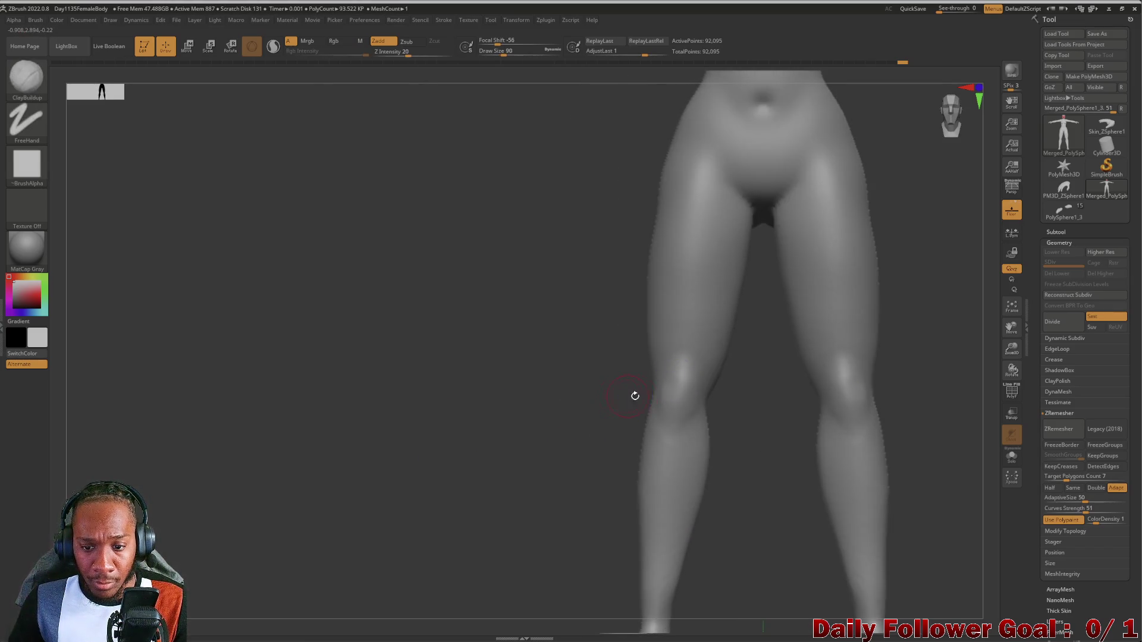
key("shift")
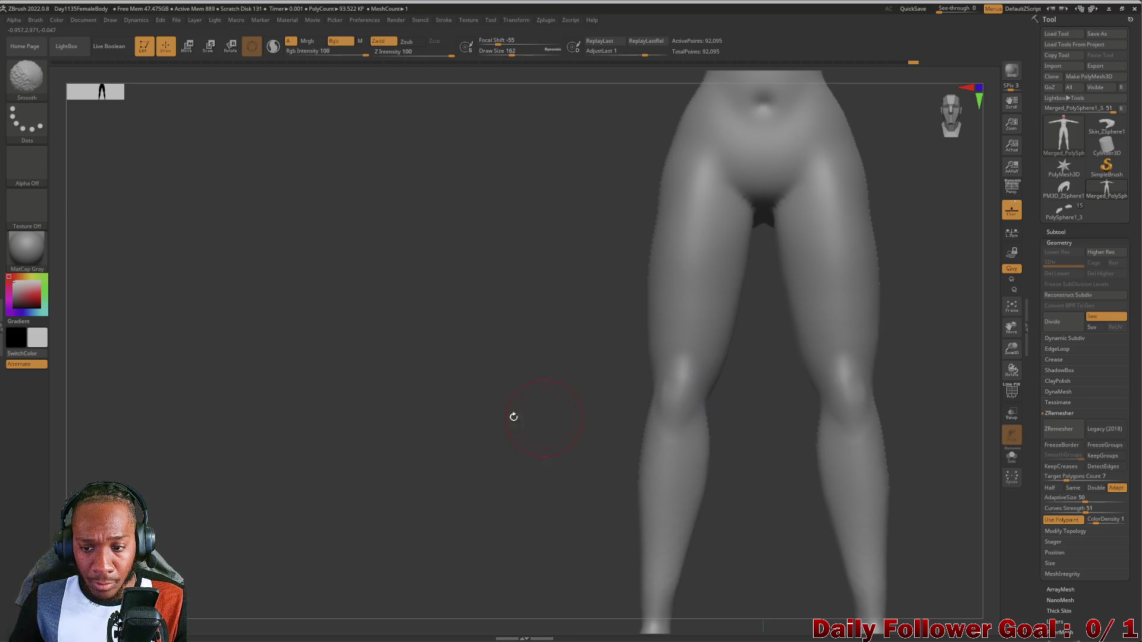
key("f")
mouse_move(512, 387)
left_mouse_down("shift")
mouse_move(460, 445)
mouse_move(476, 416)
mouse_move(502, 462)
mouse_move(458, 438)
mouse_move(484, 454)
mouse_move(464, 451)
mouse_move(518, 316)
mouse_move(467, 528)
mouse_move(456, 464)
mouse_move(469, 507)
left_mouse_up("shift")
left_click_drag(559, 468, 479, 415)
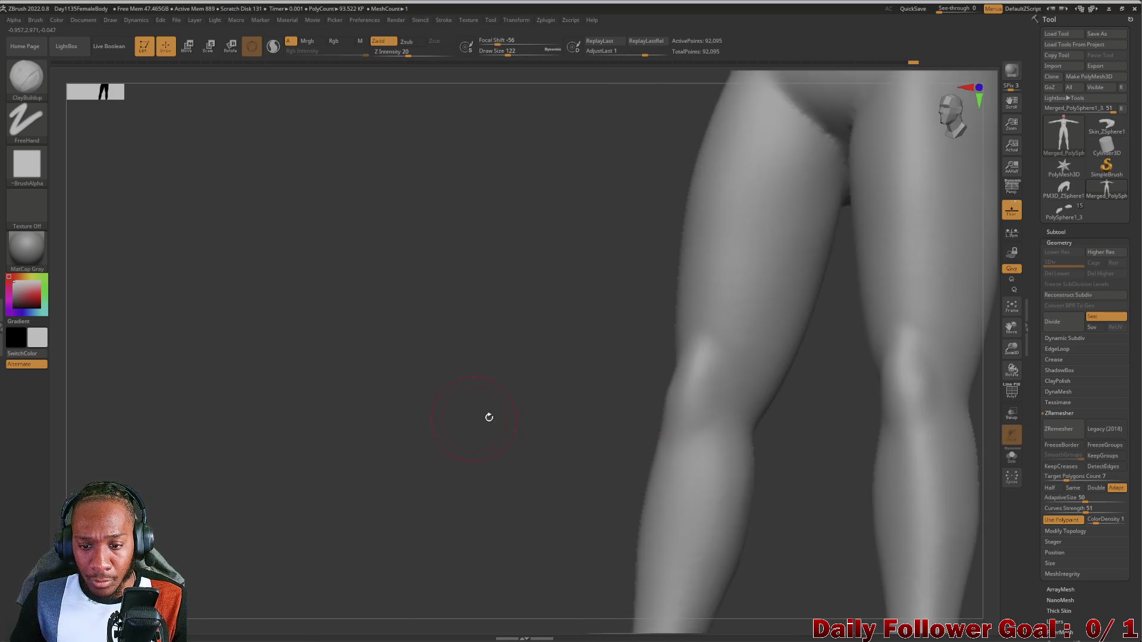
key("shift")
left_click_drag(619, 452, 491, 433, "shift")
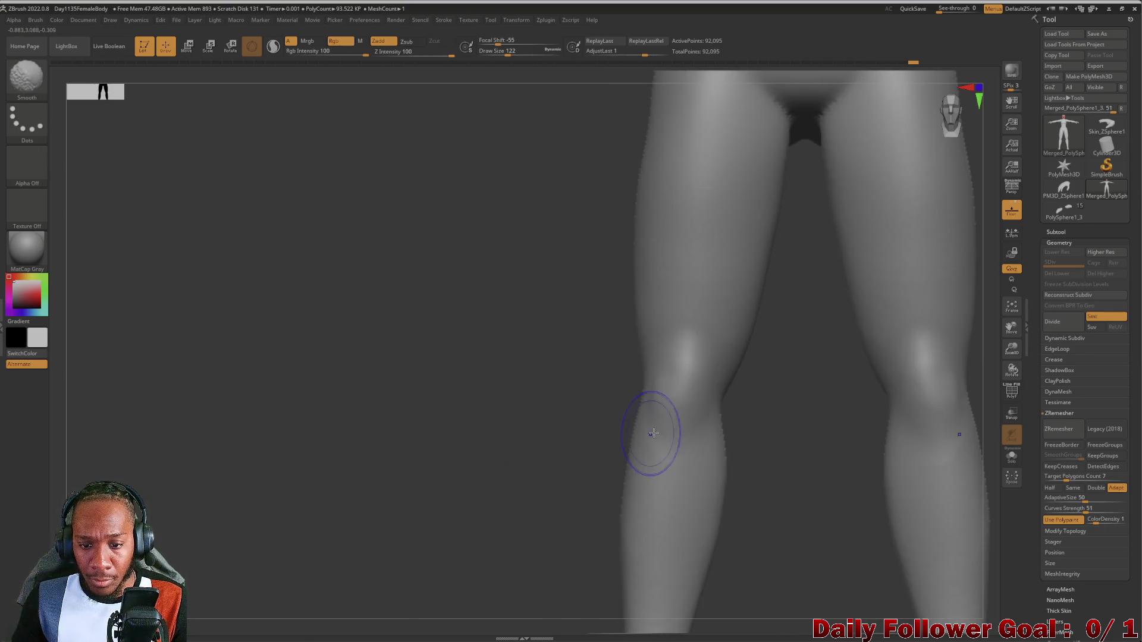
mouse_move(418, 483)
left_mouse_down("alt")
mouse_move(426, 352)
mouse_move(475, 330)
left_mouse_up("alt")
mouse_move(479, 462)
left_mouse_down("alt")
mouse_move(484, 433)
mouse_move(495, 440)
mouse_move(448, 448)
mouse_move(462, 535)
mouse_move(476, 461)
mouse_move(454, 444)
mouse_move(441, 459)
mouse_move(459, 421)
mouse_move(370, 334)
mouse_move(344, 631)
mouse_move(252, 530)
mouse_move(599, 494)
mouse_move(609, 553)
mouse_move(504, 613)
mouse_move(461, 461)
mouse_move(468, 414)
mouse_move(416, 551)
mouse_move(436, 502)
mouse_move(415, 541)
mouse_move(408, 485)
mouse_move(387, 464)
mouse_move(346, 441)
mouse_move(305, 470)
mouse_move(330, 484)
mouse_move(323, 469)
mouse_move(381, 420)
mouse_move(357, 469)
mouse_move(369, 410)
mouse_move(361, 448)
mouse_move(383, 591)
mouse_move(370, 454)
mouse_move(356, 492)
mouse_move(374, 454)
left_mouse_up("alt")
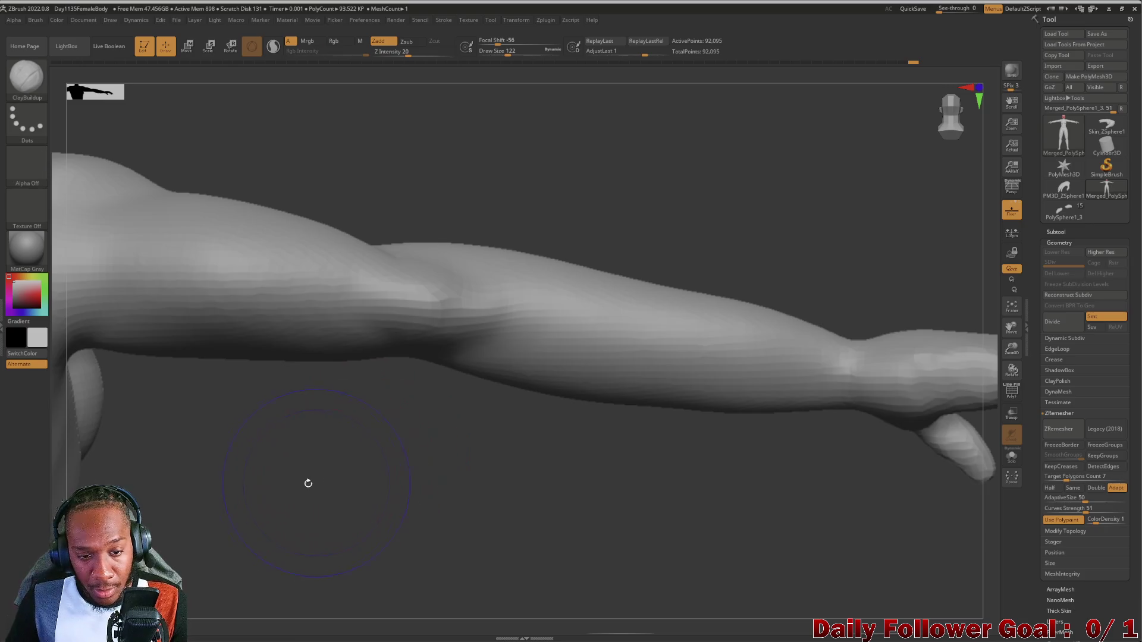
Draw a ZRemesherGuide loop around the elbow, redoing the misplaced lower segments.
left_click_drag(308, 484, 333, 485)
left_click_drag(403, 467, 280, 438)
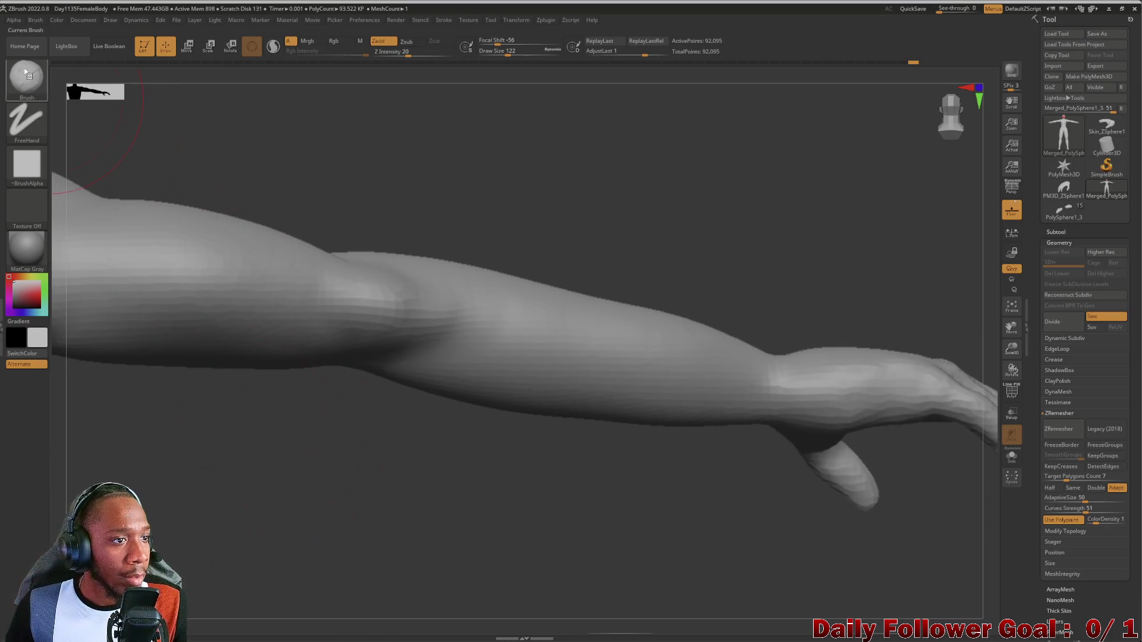
left_click(27, 77)
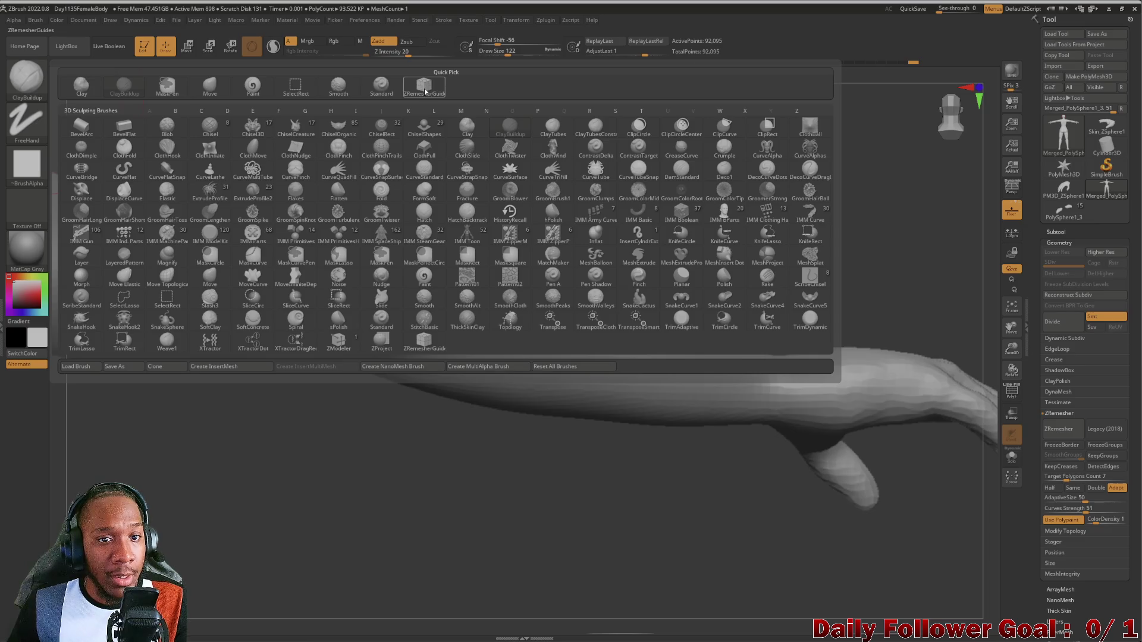
left_click(424, 91)
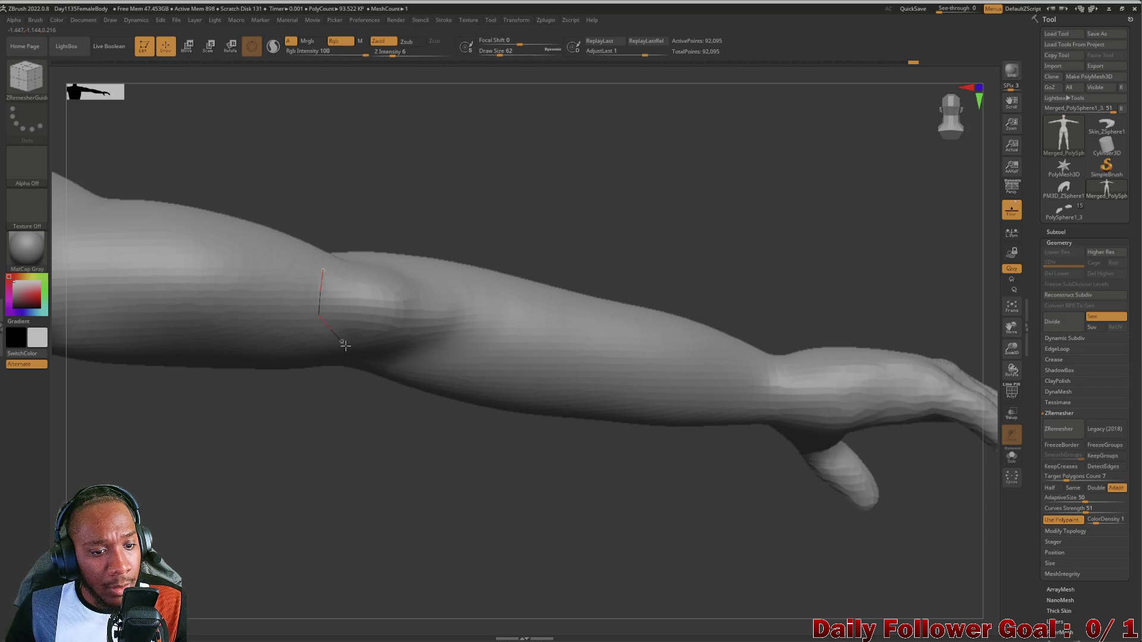
left_click_drag(313, 260, 324, 265)
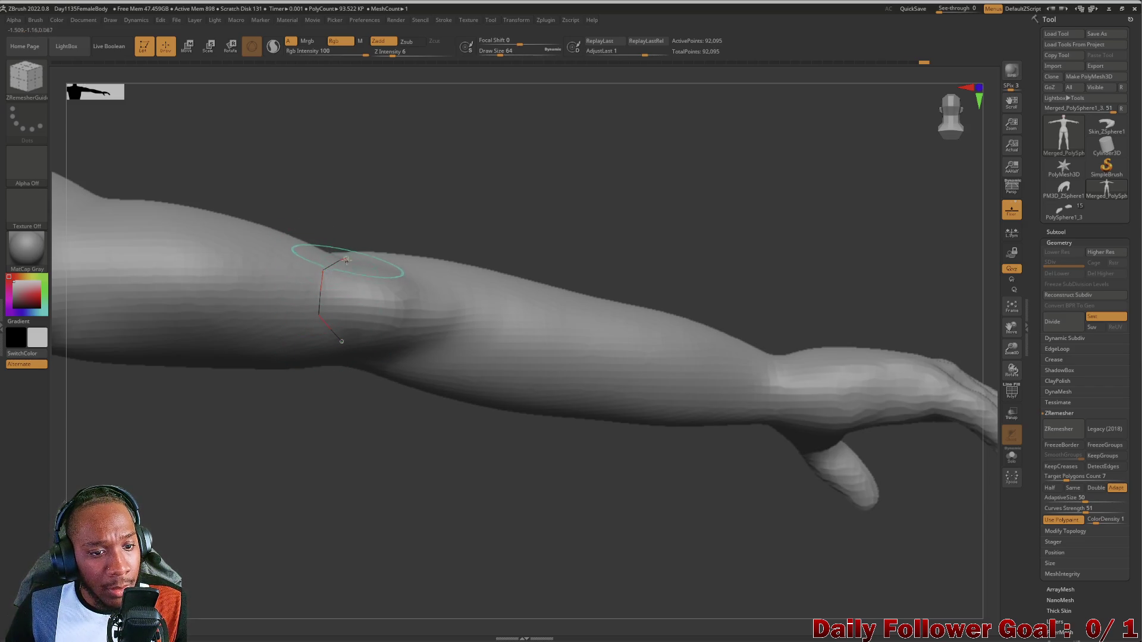
left_click_drag(402, 264, 430, 296)
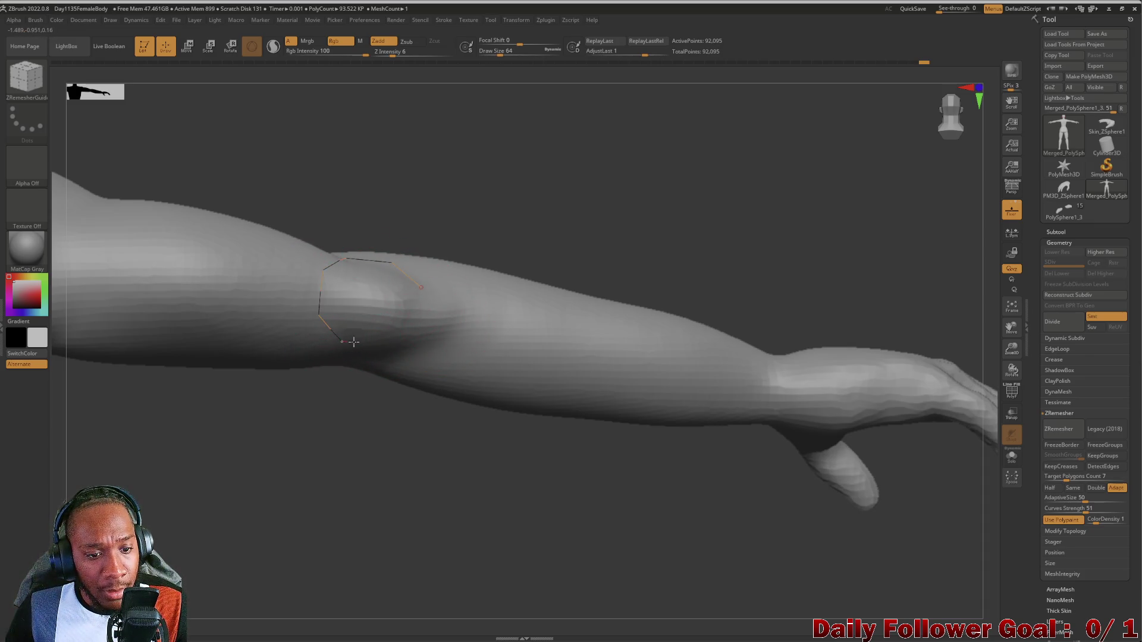
left_click_drag(341, 341, 386, 349)
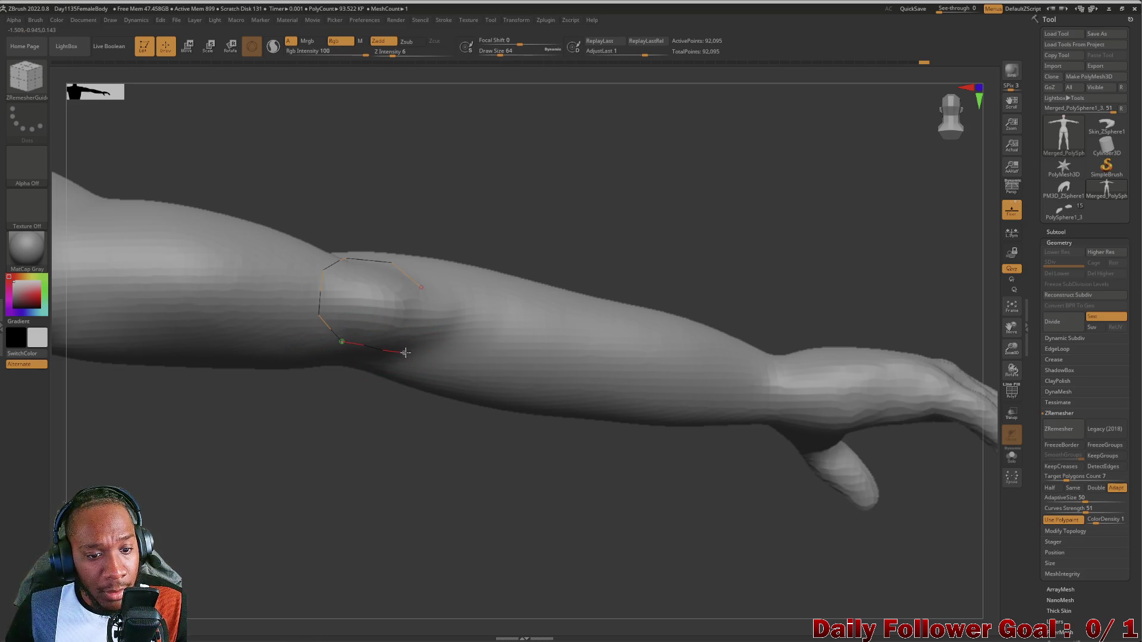
key("ctrl+z")
left_click_drag(342, 341, 387, 346)
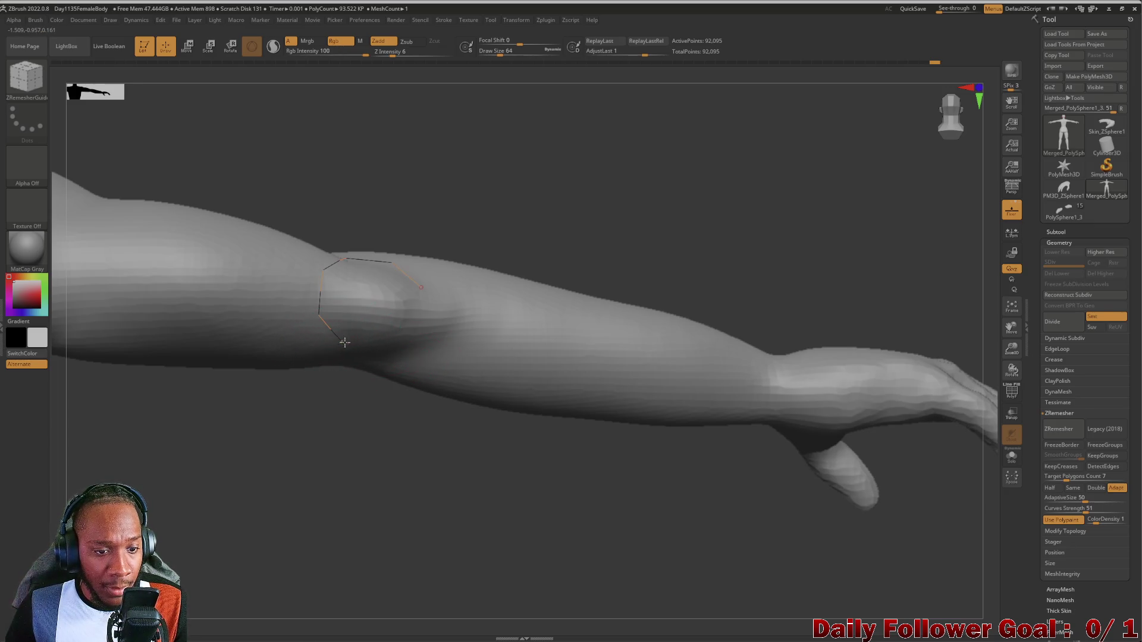
key("ctrl+z")
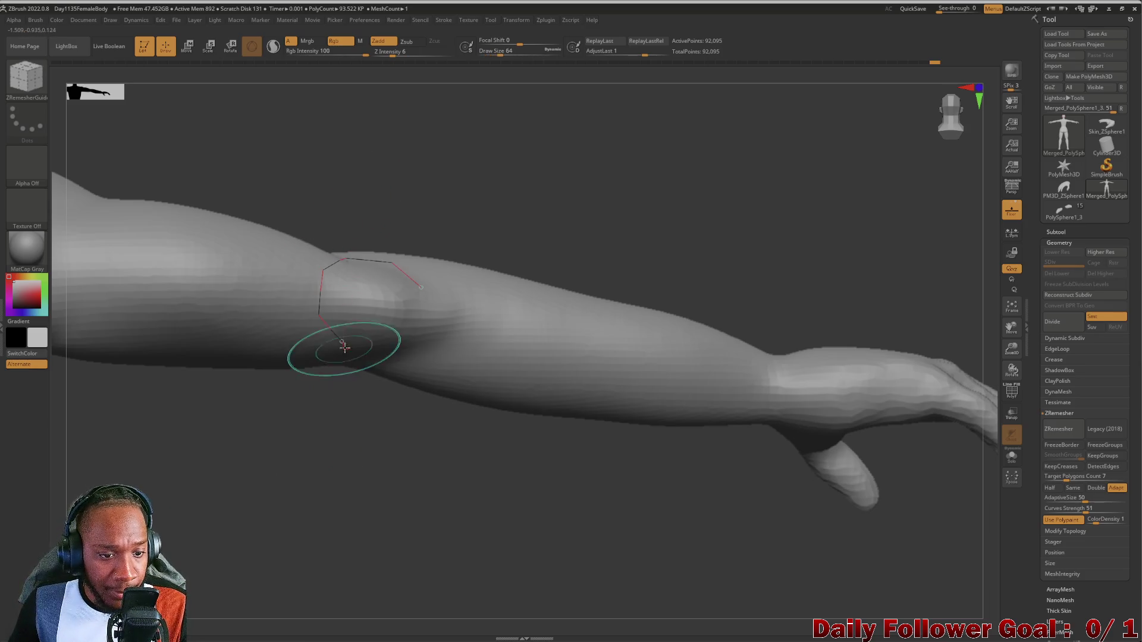
mouse_move(389, 353)
left_mouse_down()
mouse_move(413, 355)
mouse_move(429, 331)
left_mouse_up()
left_click_drag(437, 288, 422, 287)
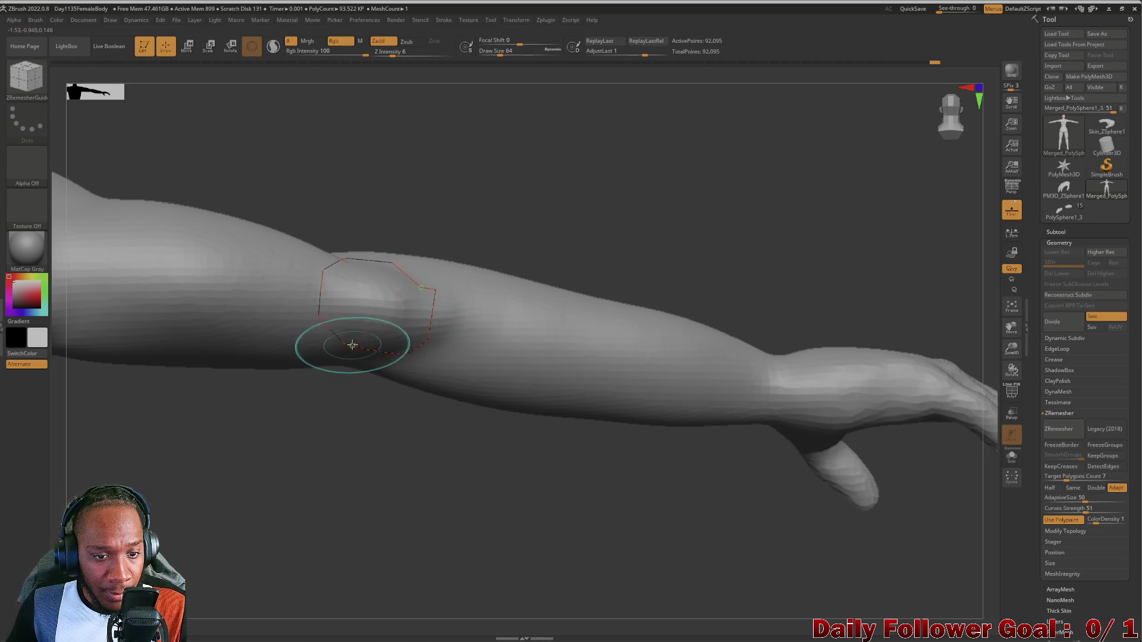
Remove the old elbow guide, set Draw Size to 64, redraw the curve, and run ZRemesher.
left_click(164, 245)
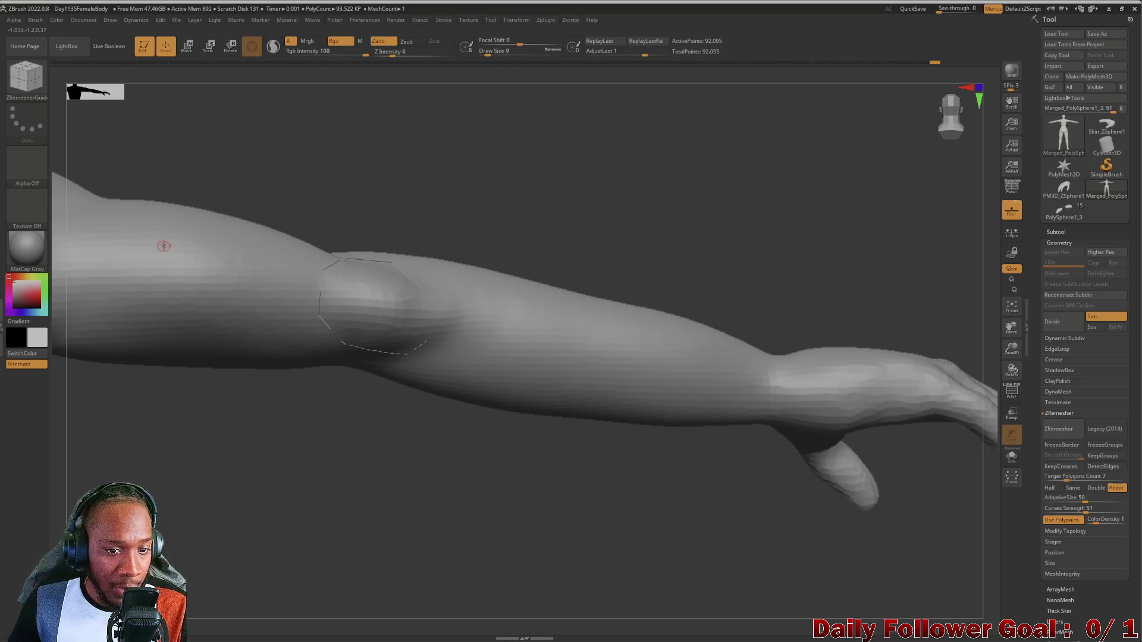
left_click(163, 245)
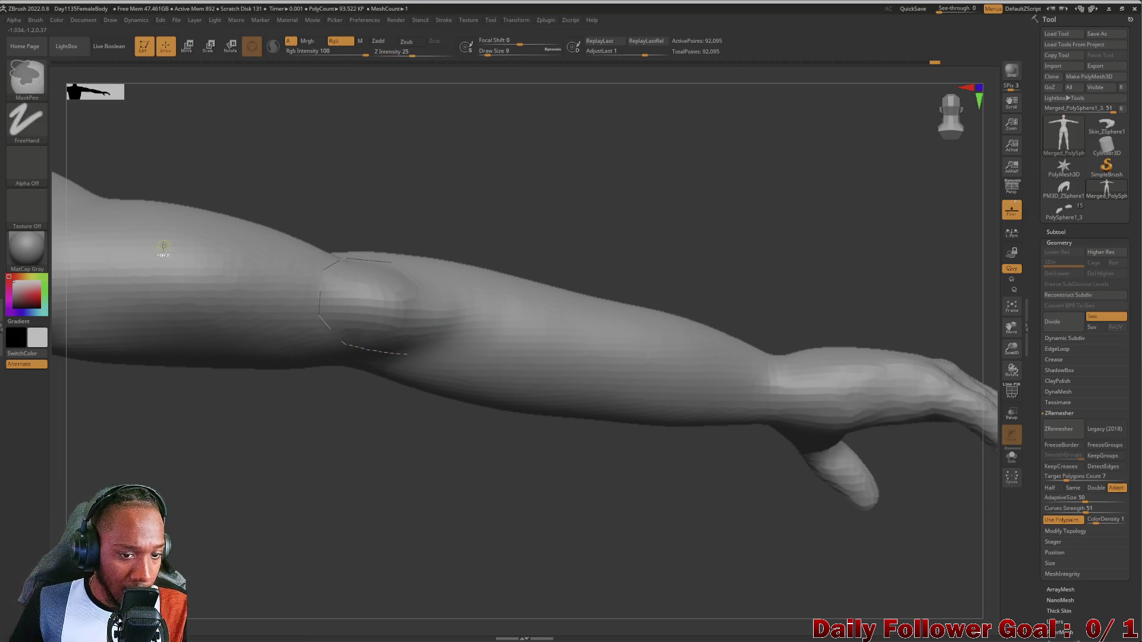
type("s64")
key("Return")
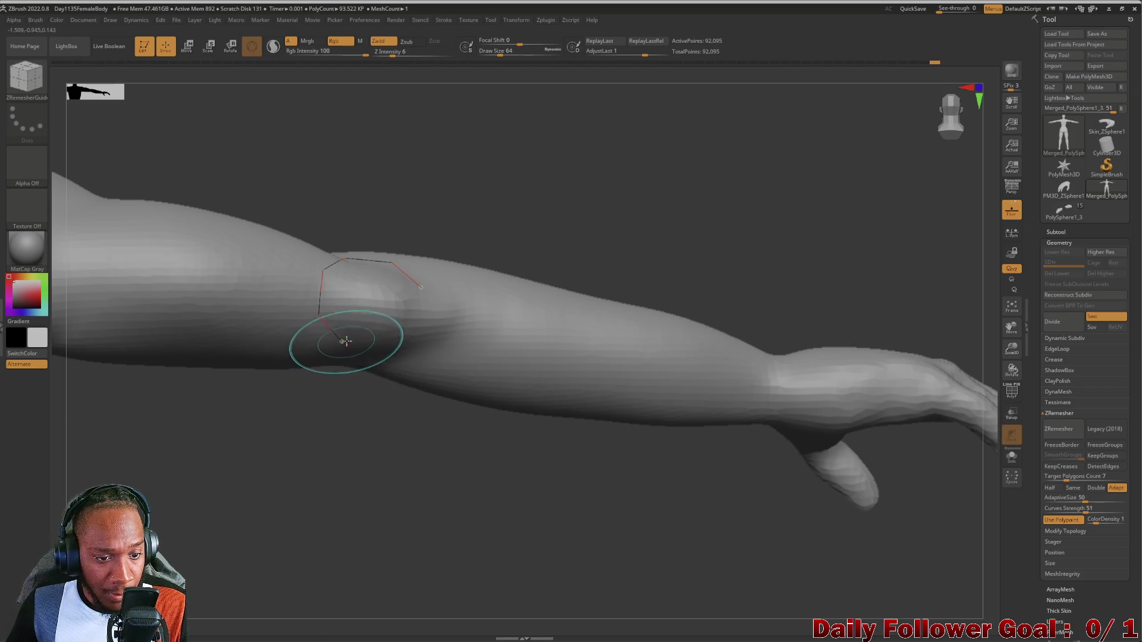
left_click_drag(396, 344, 418, 338)
mouse_move(248, 473)
left_mouse_down()
mouse_move(237, 454)
mouse_move(227, 491)
mouse_move(265, 496)
left_mouse_up()
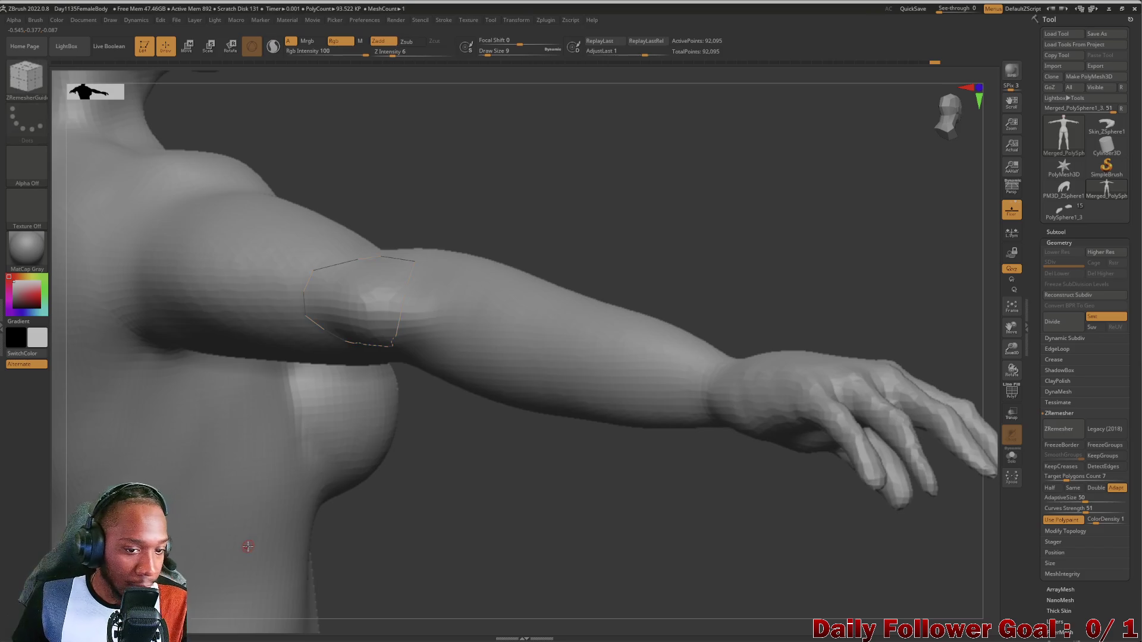
mouse_move(351, 484)
left_mouse_down()
mouse_move(401, 517)
mouse_move(391, 553)
left_mouse_up()
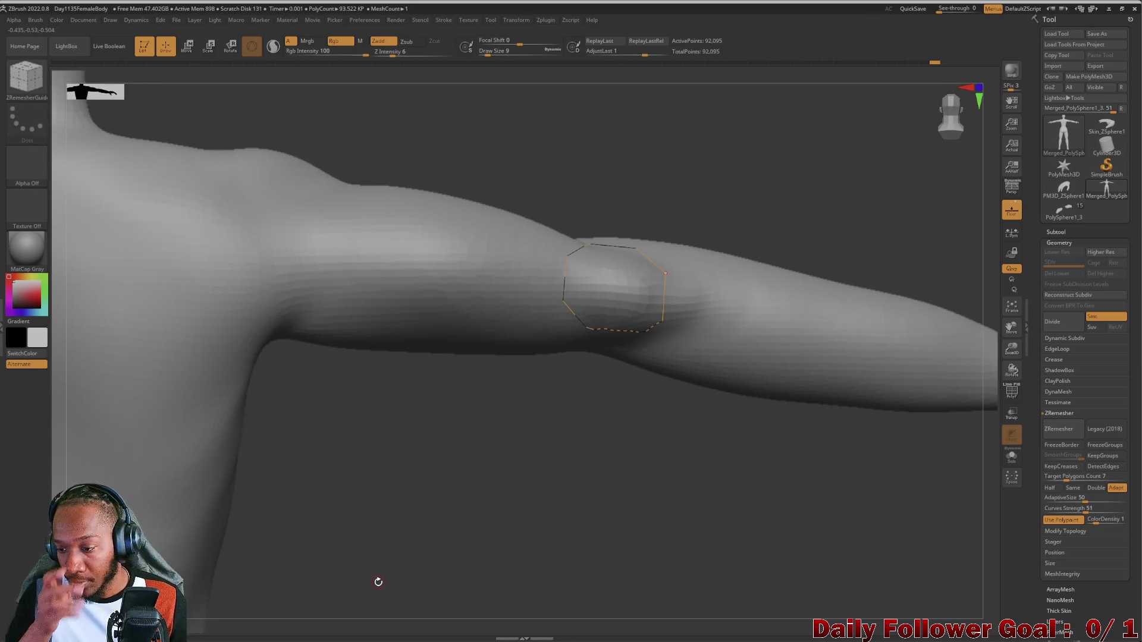
left_click(1057, 437)
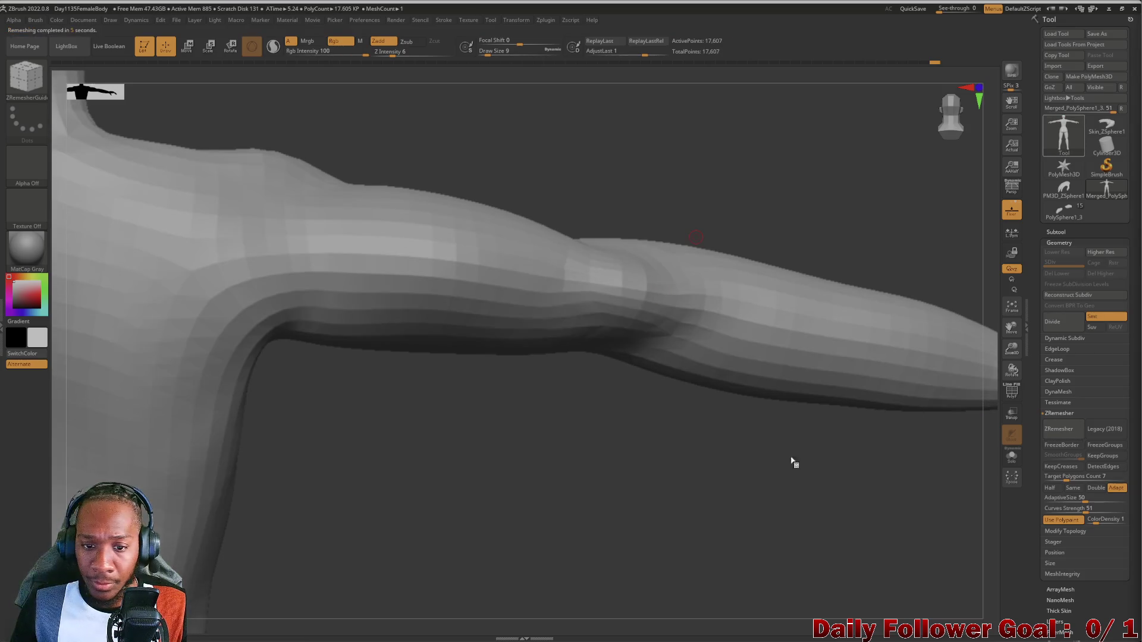
Show the polyframe wireframe and orbit around the remeshed arm to inspect the new quads.
left_click(1011, 390)
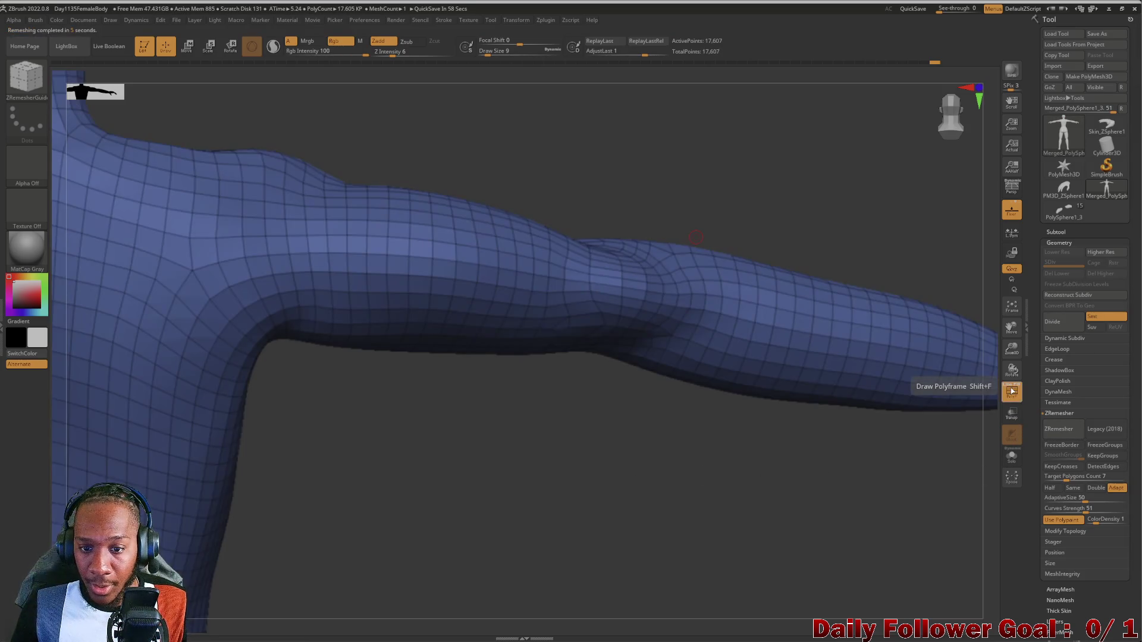
mouse_move(431, 428)
left_mouse_down()
mouse_move(423, 472)
mouse_move(438, 402)
mouse_move(422, 352)
mouse_move(423, 365)
mouse_move(426, 351)
mouse_move(437, 364)
left_mouse_up()
mouse_move(440, 518)
left_mouse_down()
mouse_move(482, 494)
mouse_move(491, 421)
left_mouse_up()
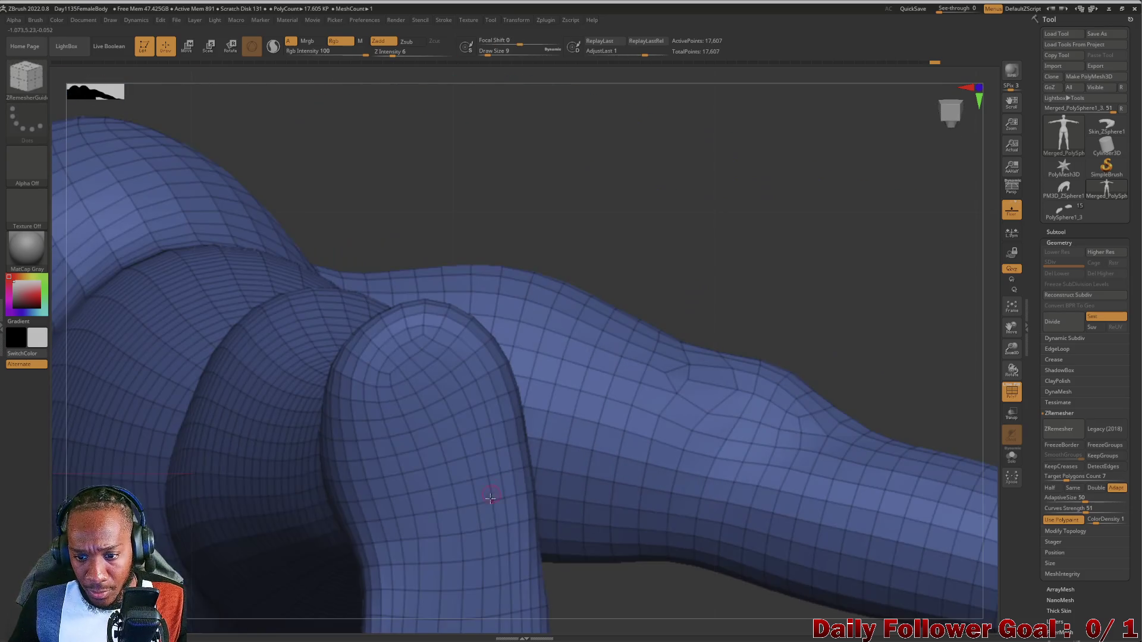
left_click_drag(601, 252, 631, 228)
Undo the remesh to the dense 92,095-point mesh and close a new guide loop around the elbow.
key("ctrl+z")
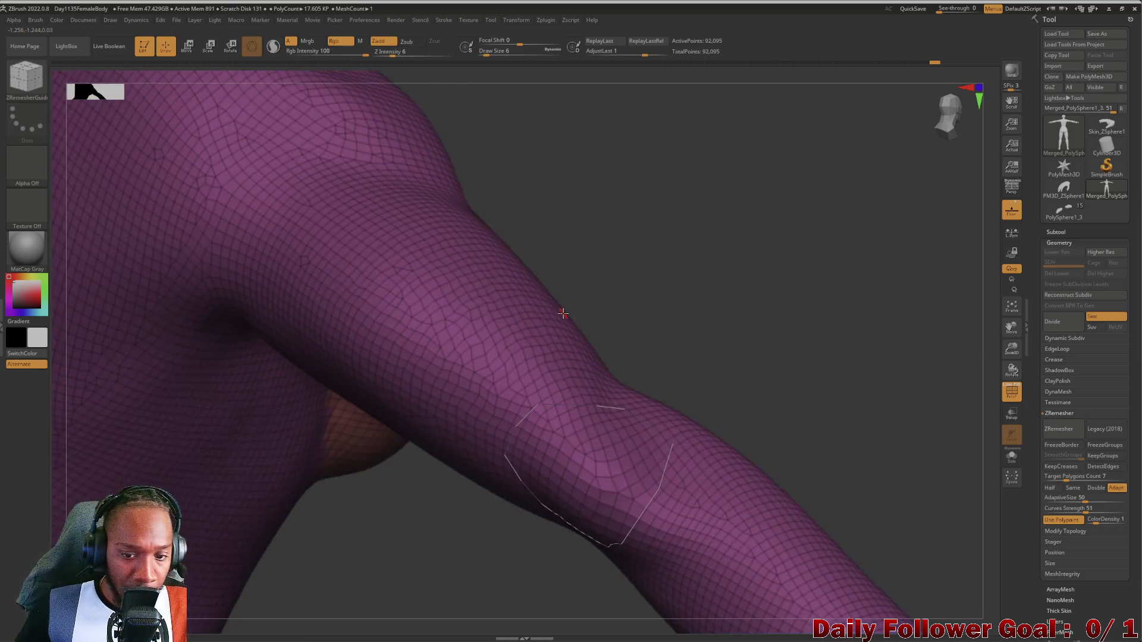
left_click_drag(551, 382, 606, 392)
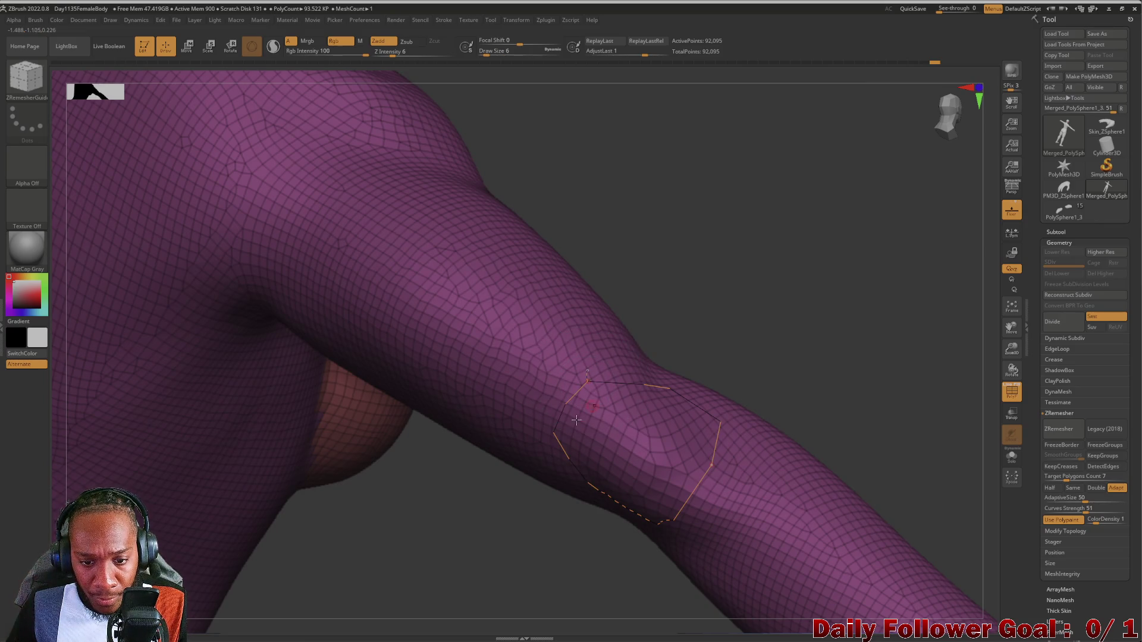
left_click_drag(567, 388, 572, 393)
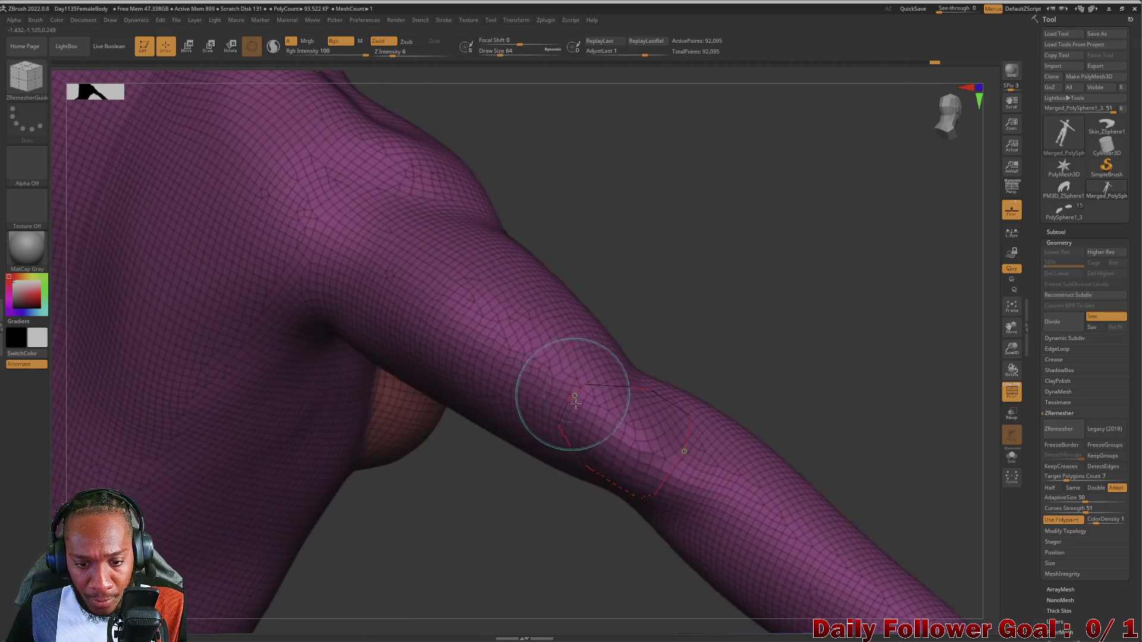
left_click(585, 386)
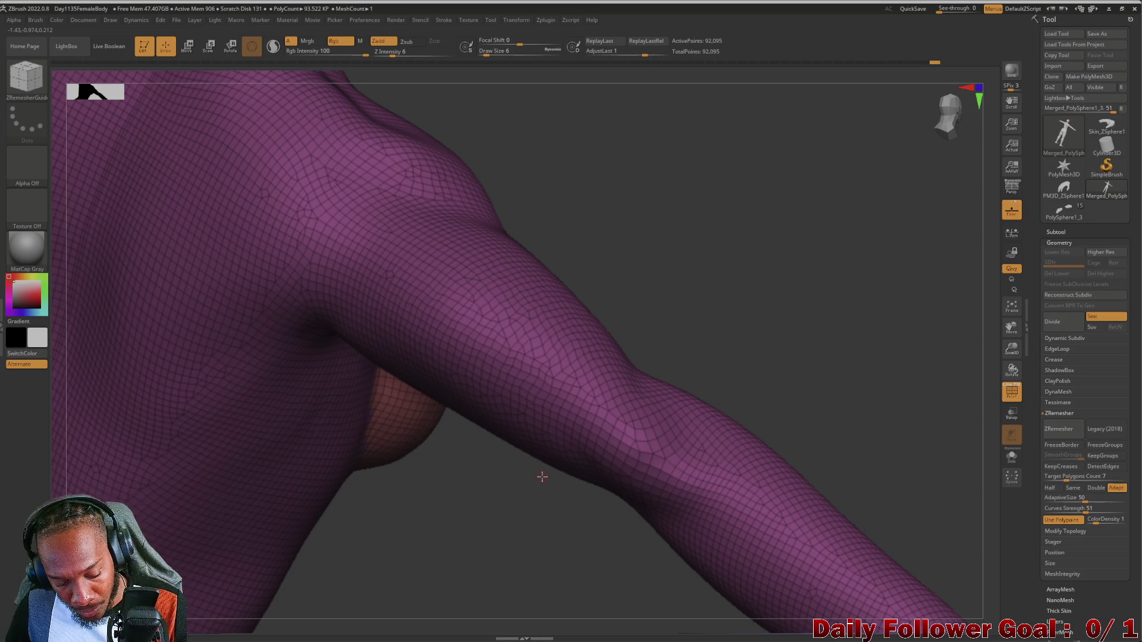
left_click_drag(541, 475, 571, 377)
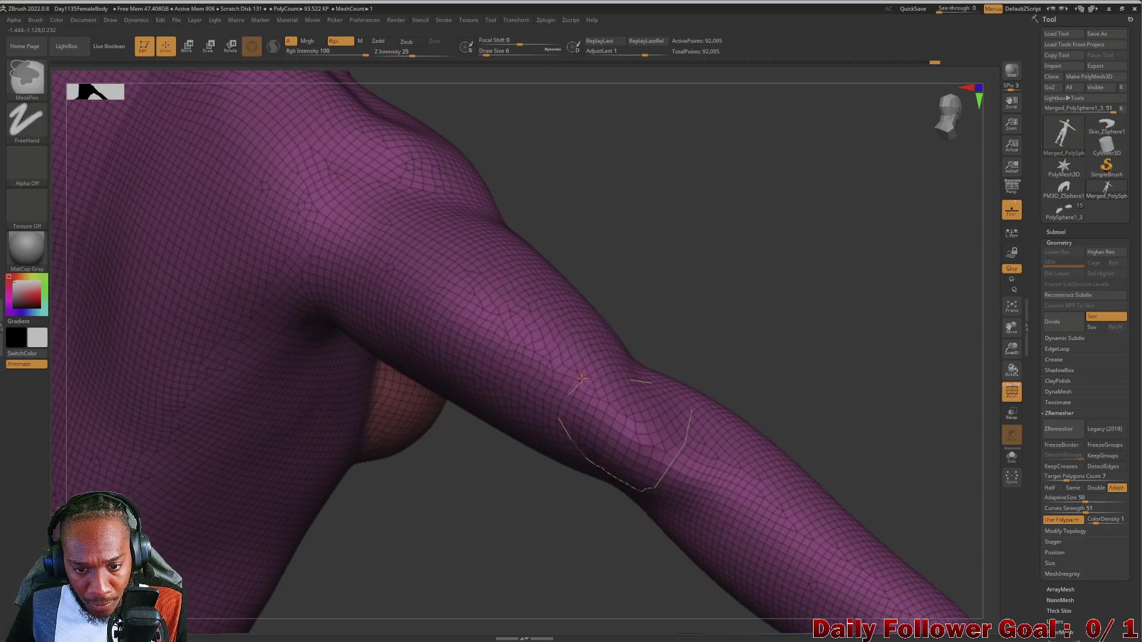
key("shift")
key("shift")
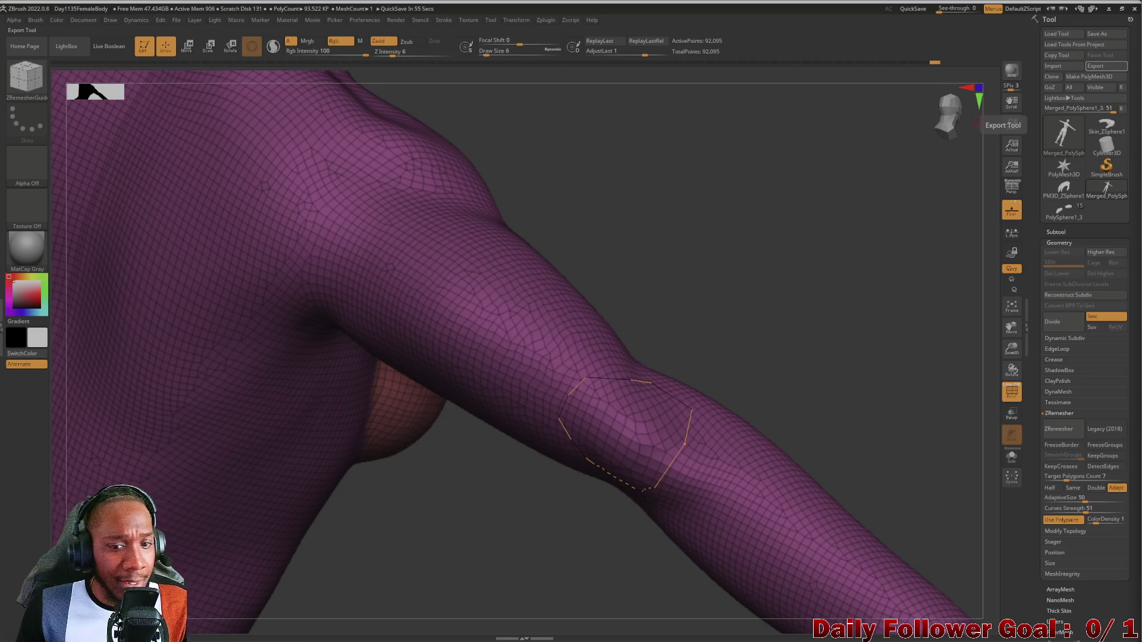
left_click(189, 48)
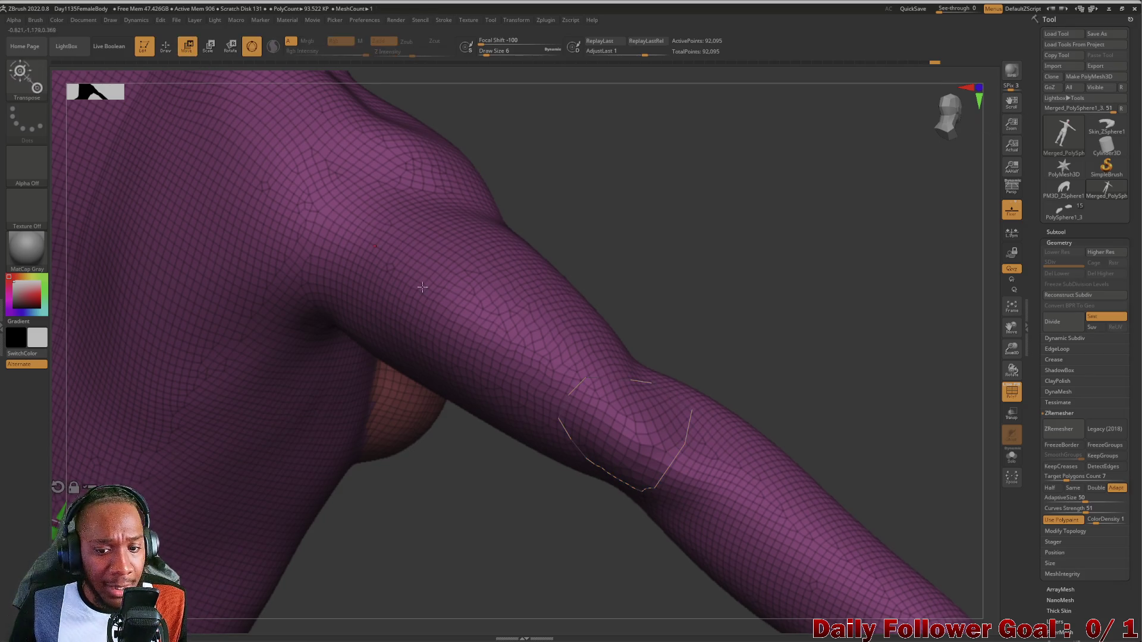
Return to guide drawing and redraw the elbow guide curve around the arm.
left_click(168, 51)
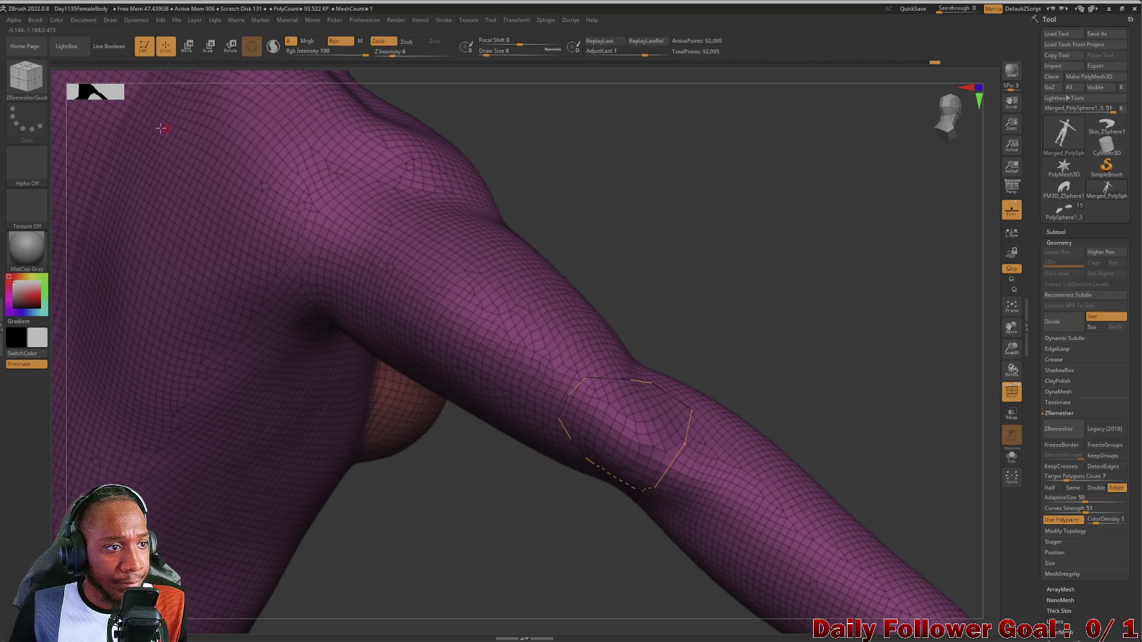
left_click_drag(511, 511, 522, 498)
mouse_move(520, 552)
left_mouse_down()
mouse_move(509, 528)
mouse_move(527, 532)
mouse_move(502, 536)
mouse_move(553, 523)
mouse_move(575, 561)
left_mouse_up()
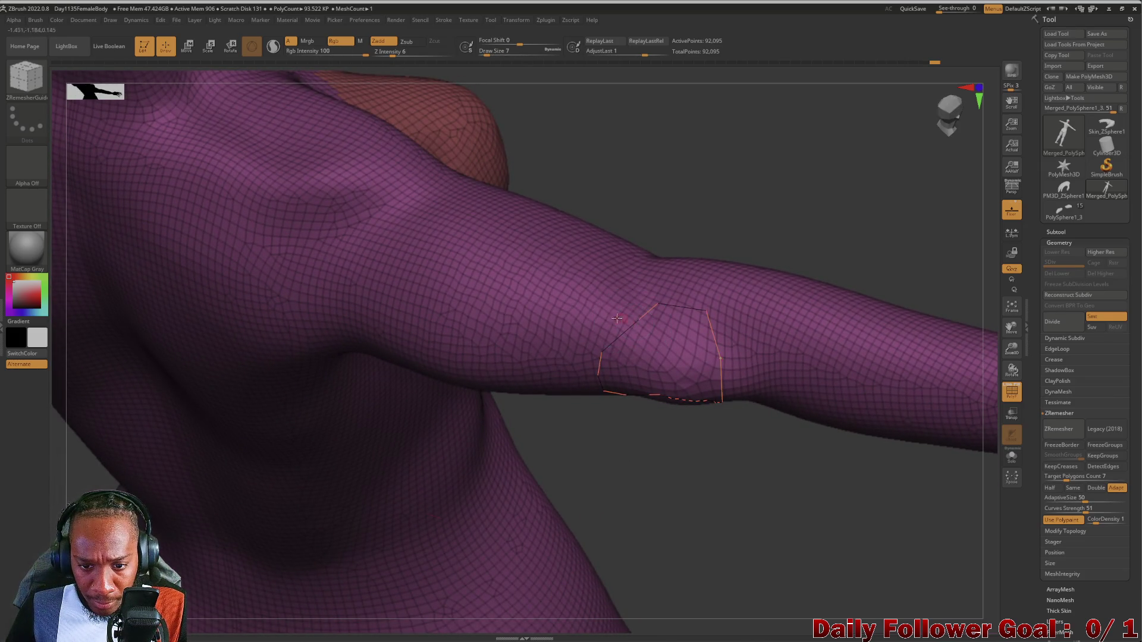
mouse_move(598, 487)
left_mouse_down()
mouse_move(597, 455)
mouse_move(609, 474)
left_mouse_up()
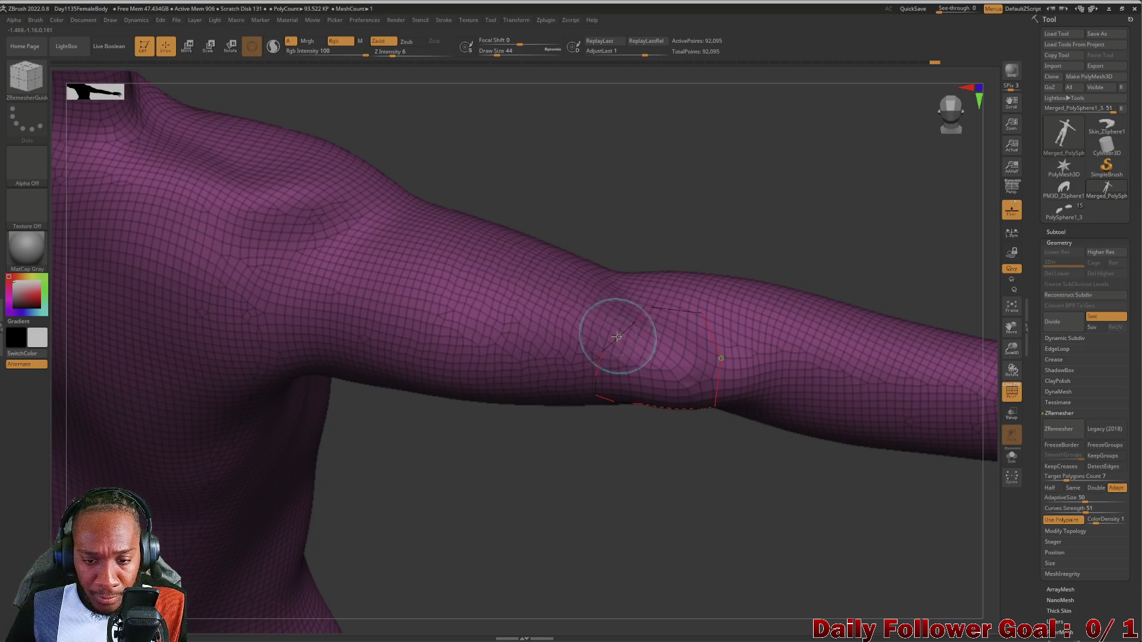
left_click(643, 308)
key("ctrl")
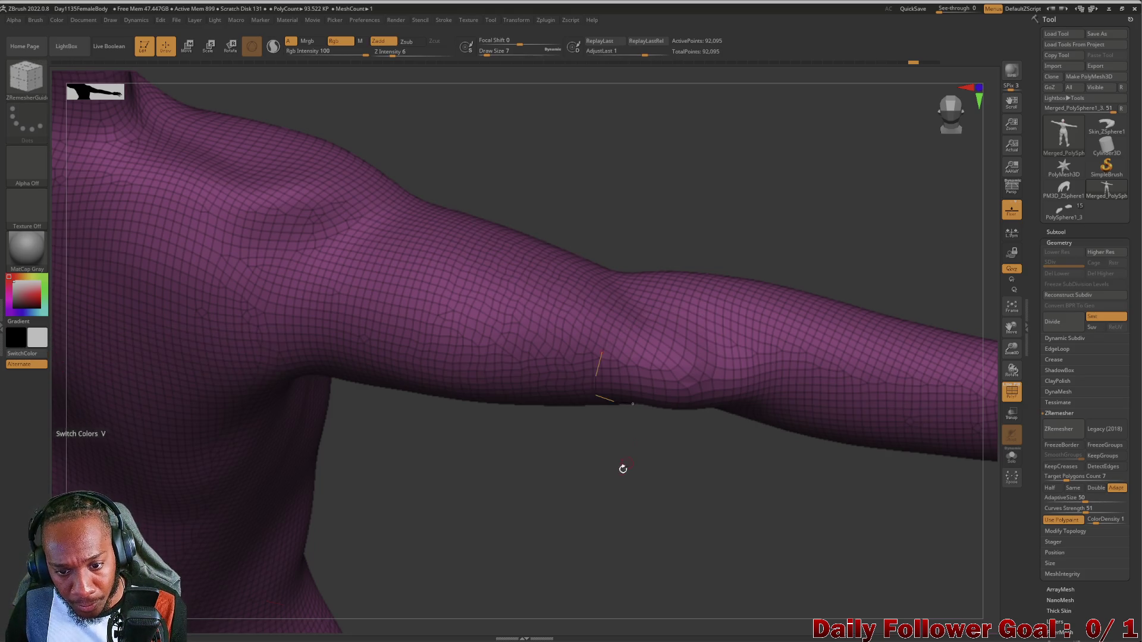
left_click_drag(602, 350, 633, 319)
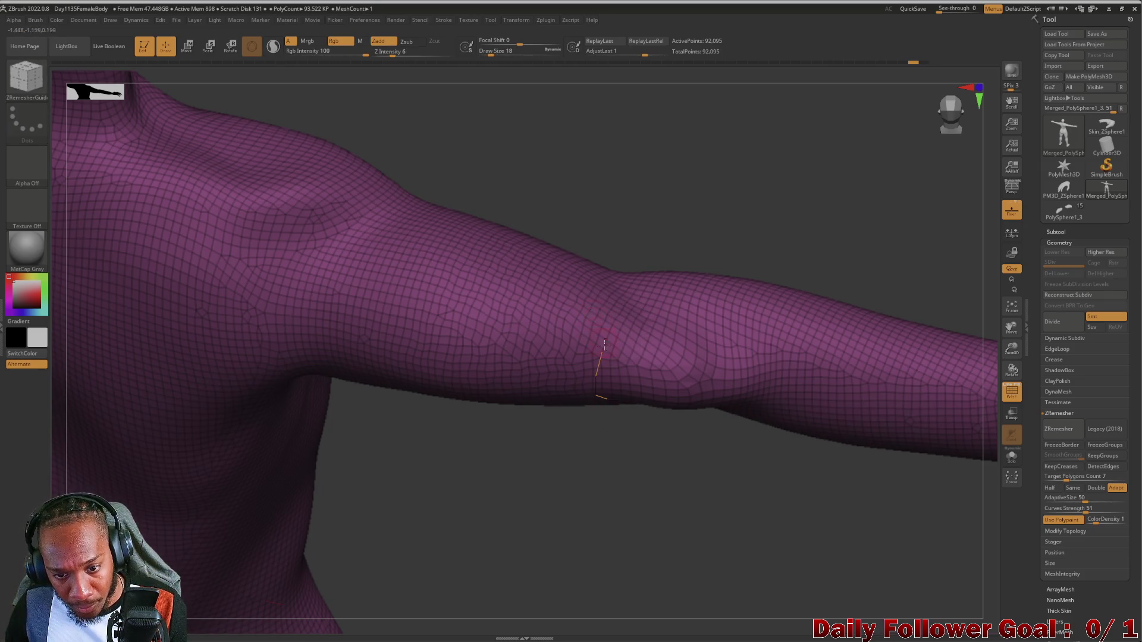
Extend the guide over the elbow at brush size 44, close the loop, and run ZRemesher.
mouse_move(628, 324)
left_mouse_down()
mouse_move(637, 313)
mouse_move(706, 326)
left_mouse_up()
mouse_move(666, 446)
left_mouse_down()
mouse_move(683, 527)
mouse_move(688, 458)
mouse_move(638, 388)
mouse_move(747, 389)
left_mouse_up()
key("bracketright")
key("bracketright")
key("bracketright")
key("bracketleft")
key("bracketleft")
key("bracketleft")
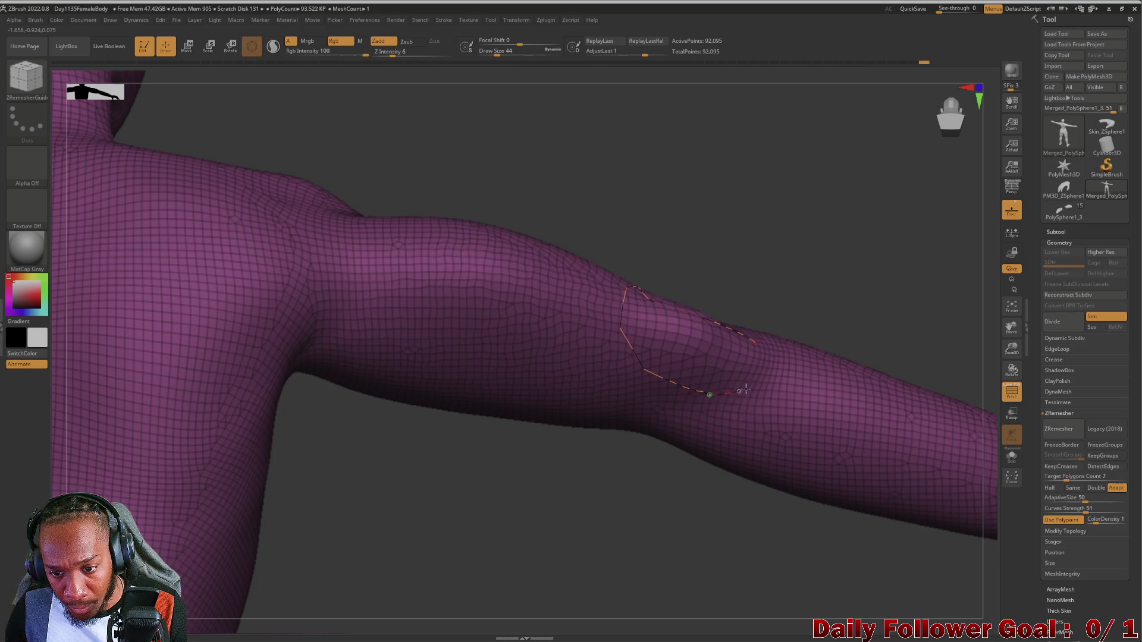
mouse_move(708, 458)
left_mouse_down()
mouse_move(666, 523)
mouse_move(740, 443)
left_mouse_up()
key("bracketright")
key("bracketright")
key("bracketright")
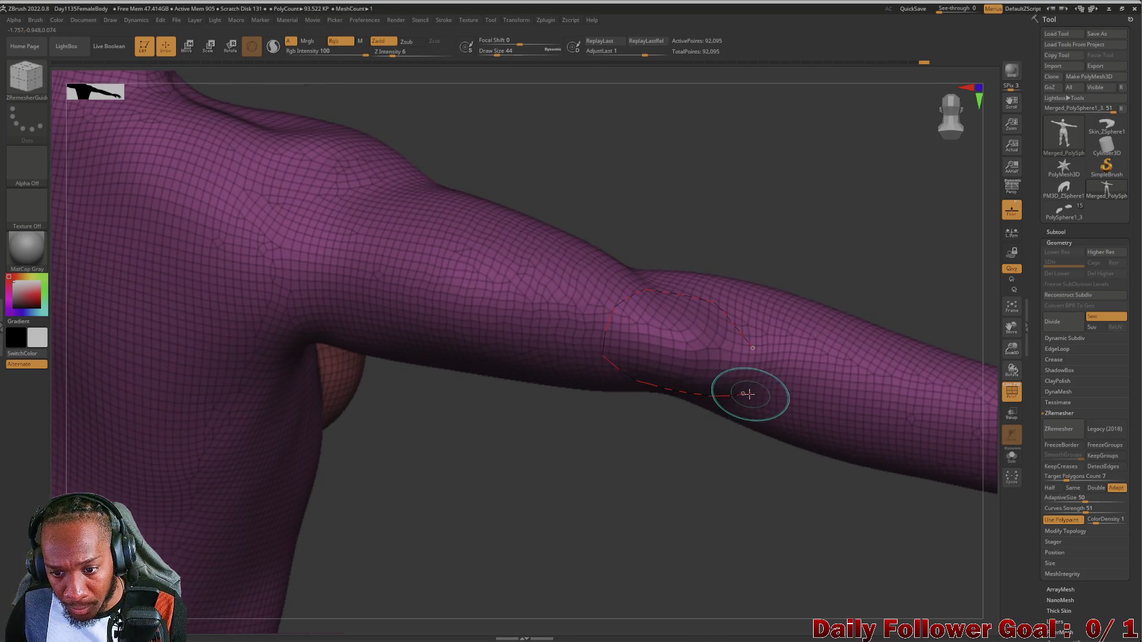
left_click_drag(733, 377, 742, 393)
key("bracketleft")
key("bracketleft")
key("bracketleft")
left_click(1047, 434)
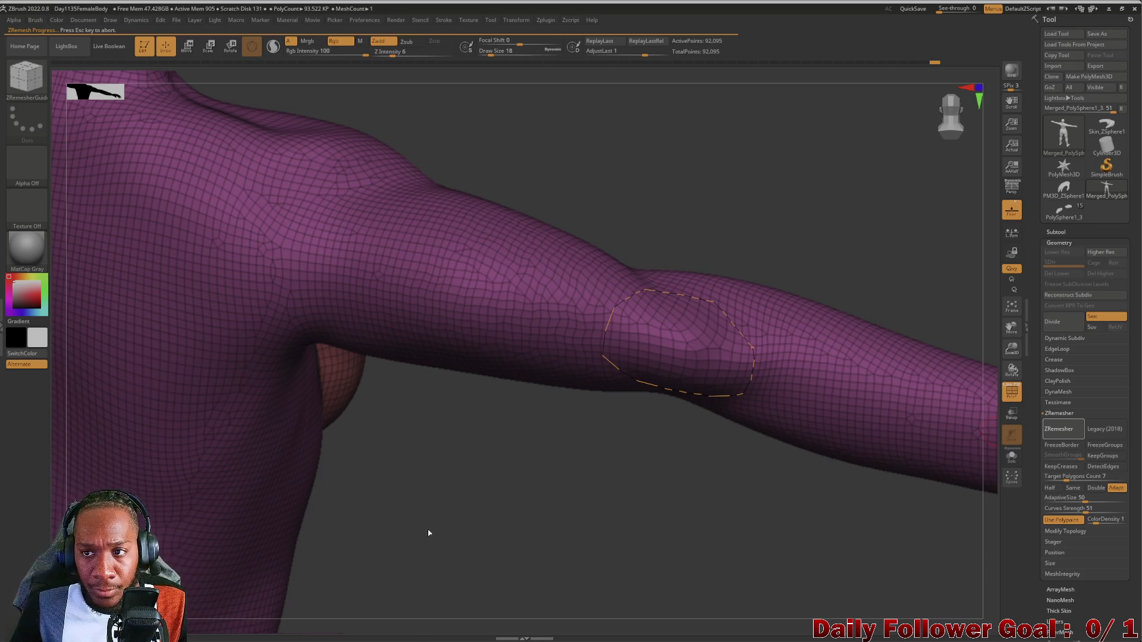
Check the 17,222-point remesh, then undo back to the 92,095-point mesh and erase the old elbow loop.
mouse_move(450, 554)
left_mouse_down()
mouse_move(475, 539)
mouse_move(458, 476)
mouse_move(459, 567)
mouse_move(477, 482)
mouse_move(485, 509)
left_mouse_up()
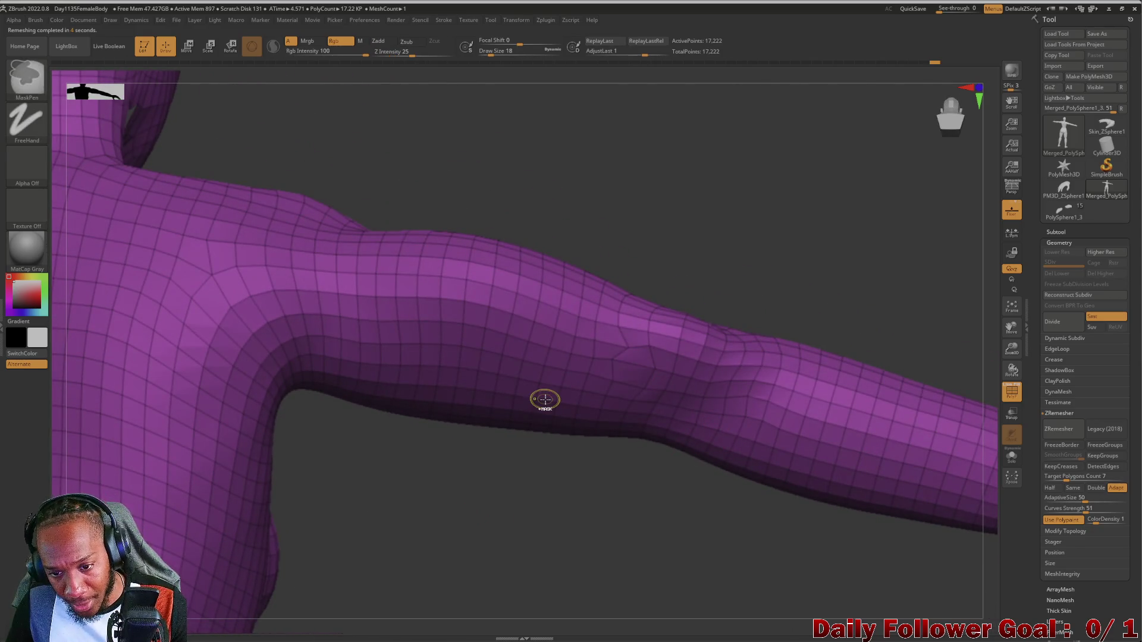
key("ctrl+z")
left_click_drag(568, 538, 572, 557)
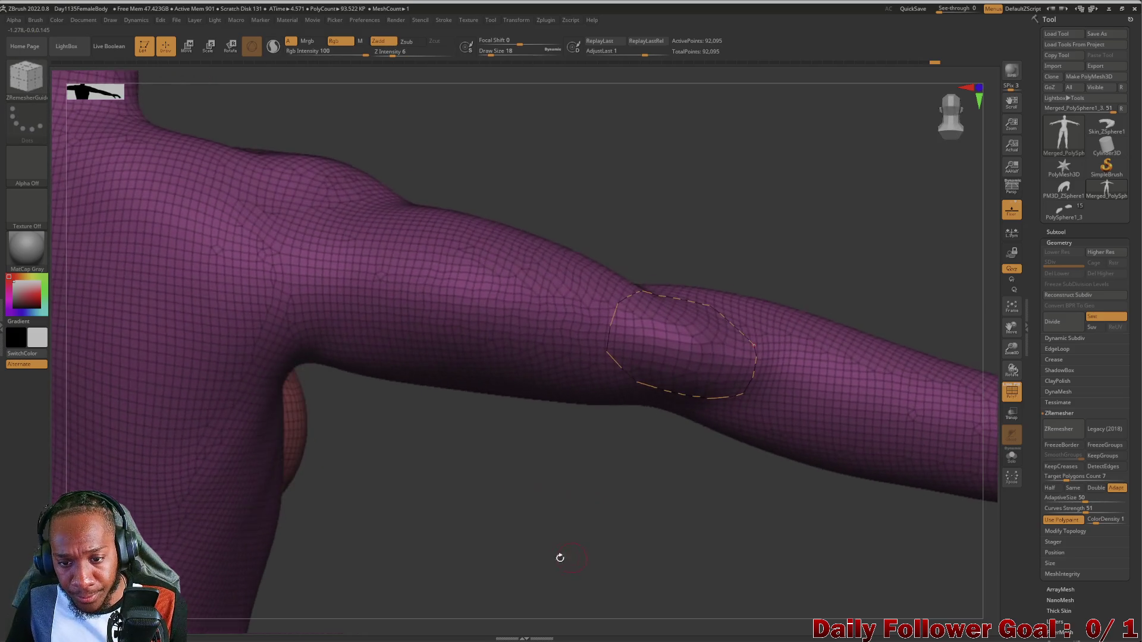
key("ctrl")
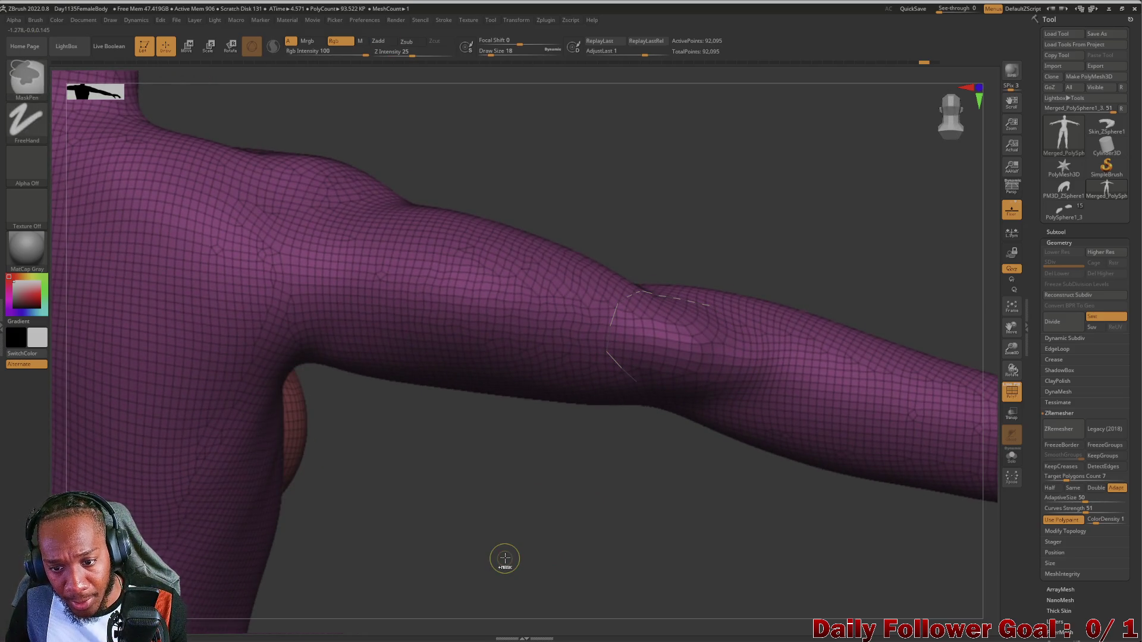
mouse_move(535, 520)
left_mouse_down()
mouse_move(633, 547)
mouse_move(742, 452)
left_mouse_up()
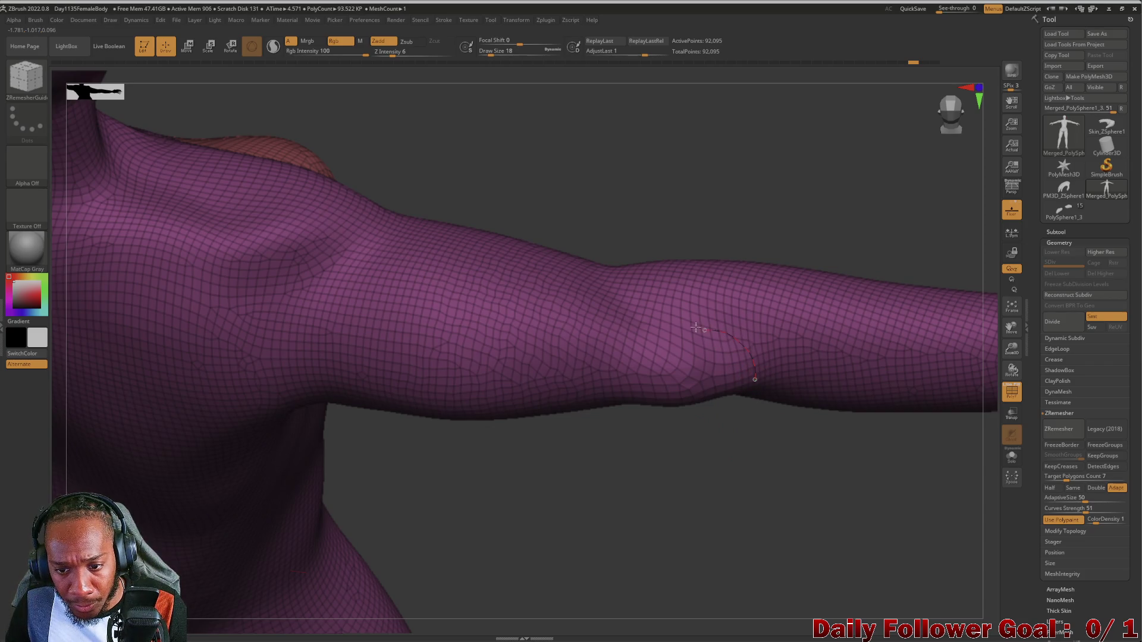
Finish the elbow guide loop and remesh the body into a 17,124-point quad mesh.
mouse_move(623, 515)
left_mouse_down()
mouse_move(625, 421)
mouse_move(593, 371)
left_mouse_up()
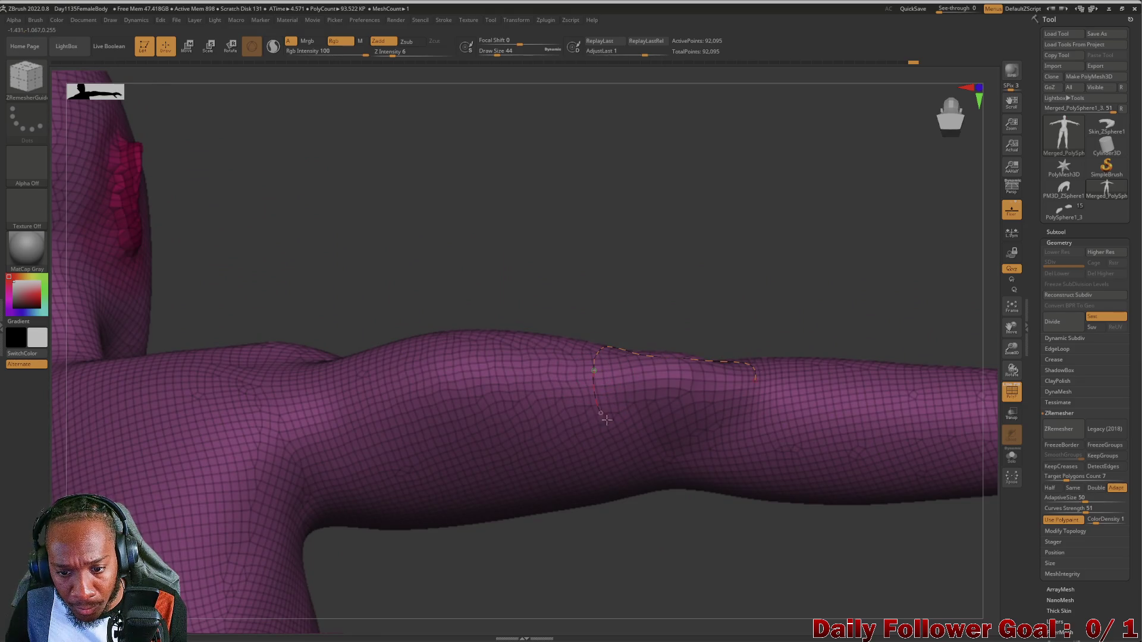
left_click_drag(754, 386, 754, 385)
mouse_move(672, 530)
left_mouse_down()
mouse_move(614, 548)
mouse_move(616, 627)
left_mouse_up()
key("ctrl+r")
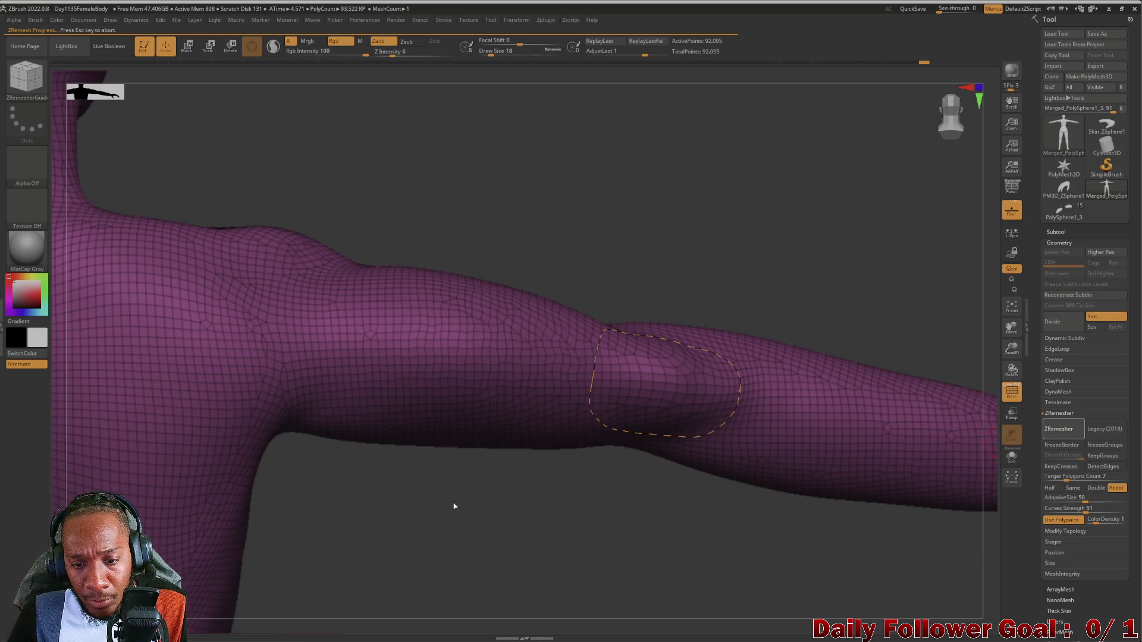
mouse_move(465, 515)
left_mouse_down()
mouse_move(451, 484)
mouse_move(461, 526)
mouse_move(434, 595)
mouse_move(500, 550)
mouse_move(197, 418)
mouse_move(202, 400)
mouse_move(556, 510)
mouse_move(547, 432)
mouse_move(538, 562)
mouse_move(558, 474)
mouse_move(539, 544)
mouse_move(565, 543)
mouse_move(546, 507)
mouse_move(568, 509)
left_mouse_up()
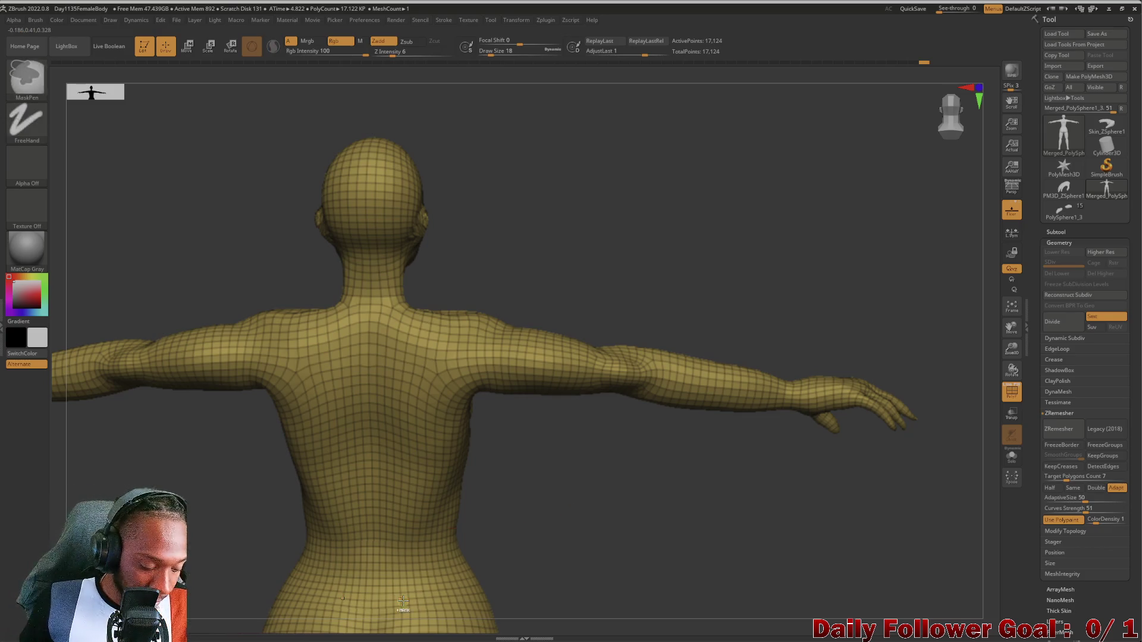
Undo the 17,124-point remesh to restore the dense body and tilt it to a front view.
key("ctrl+z")
mouse_move(577, 430)
left_mouse_down()
mouse_move(515, 517)
mouse_move(464, 492)
mouse_move(469, 505)
mouse_move(442, 546)
mouse_move(412, 298)
mouse_move(440, 424)
mouse_move(410, 397)
mouse_move(436, 454)
mouse_move(430, 505)
mouse_move(459, 375)
mouse_move(448, 474)
mouse_move(330, 213)
mouse_move(416, 405)
mouse_move(416, 462)
mouse_move(418, 344)
mouse_move(416, 384)
mouse_move(313, 306)
mouse_move(533, 356)
left_mouse_up()
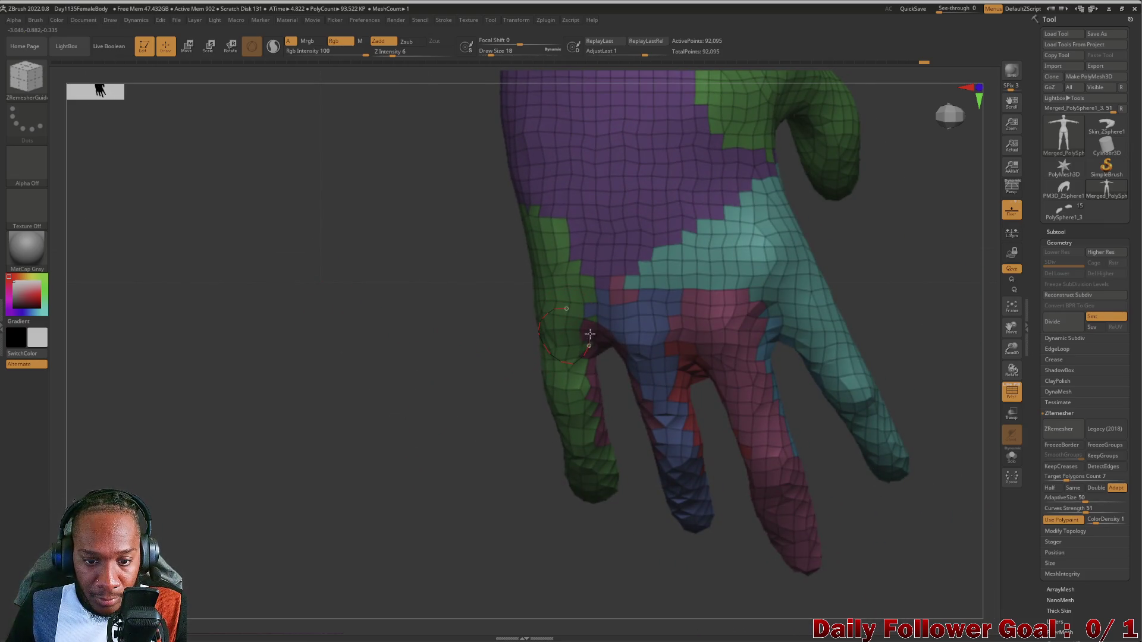
Draw ZRemesherGuide loops around the first, middle, ring and pinky fingers of the hand.
mouse_move(491, 417)
left_mouse_down()
mouse_move(458, 400)
mouse_move(464, 347)
mouse_move(481, 343)
mouse_move(469, 378)
left_mouse_up()
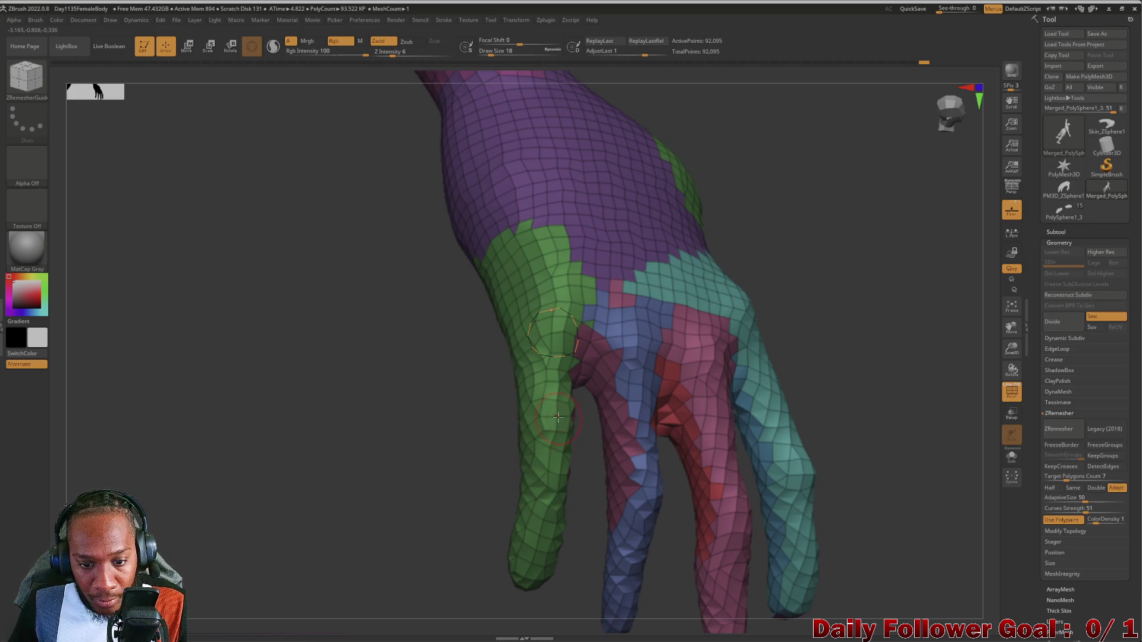
mouse_move(468, 467)
left_mouse_down()
mouse_move(436, 440)
mouse_move(494, 498)
mouse_move(359, 454)
mouse_move(348, 473)
left_mouse_up()
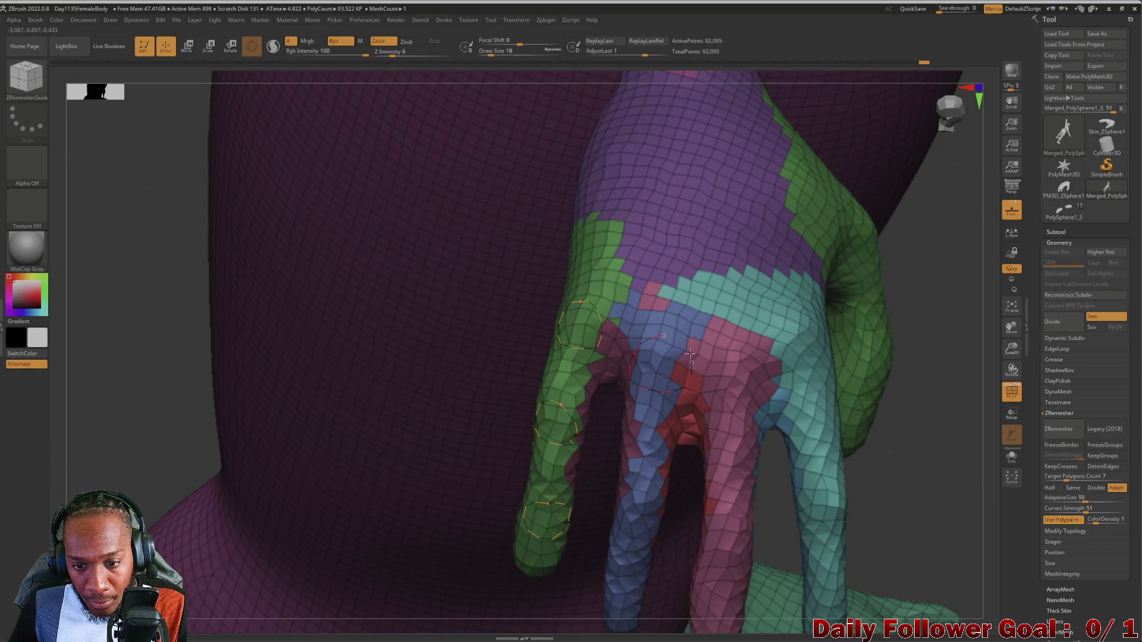
left_click_drag(754, 399, 749, 348)
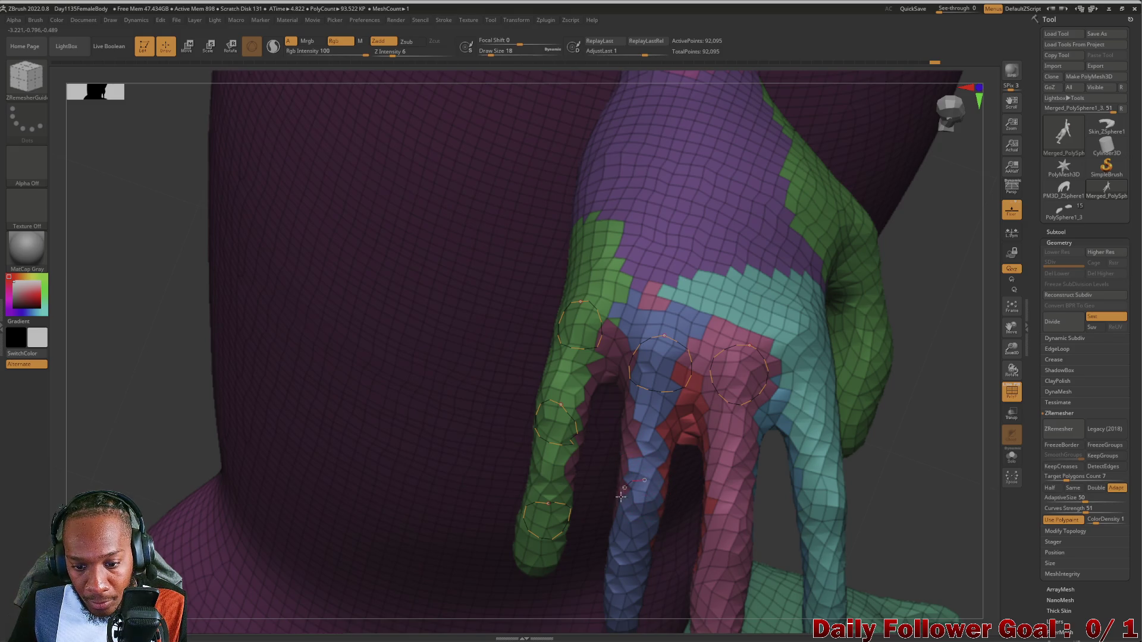
left_click_drag(661, 509, 645, 482)
mouse_move(133, 385)
left_mouse_down()
mouse_move(118, 364)
mouse_move(444, 434)
left_mouse_up()
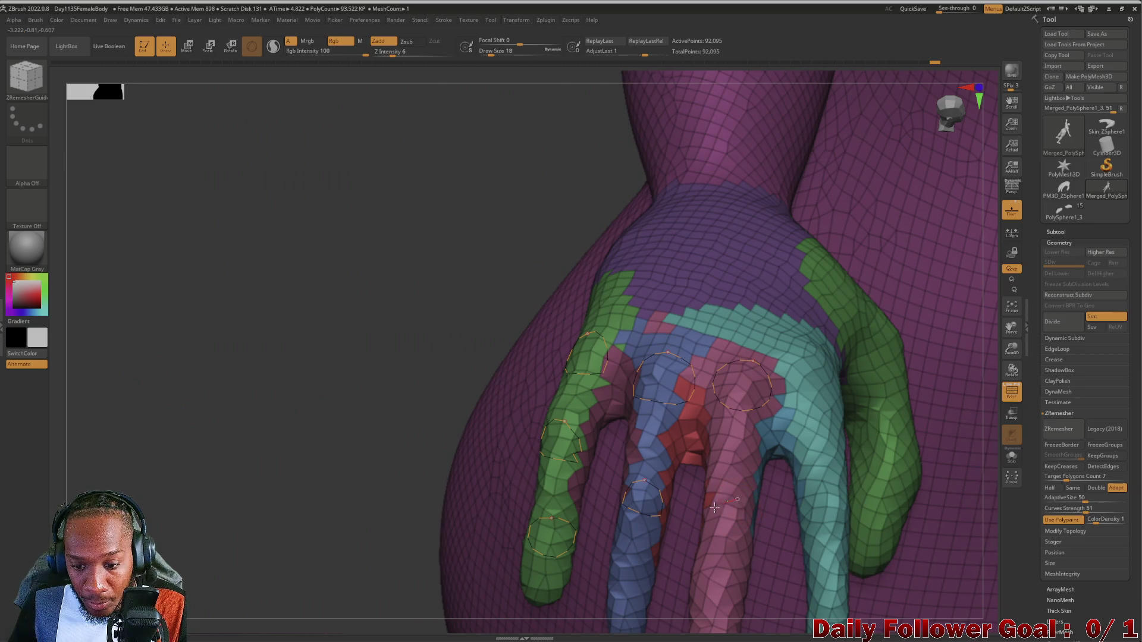
left_click_drag(735, 501, 736, 503)
left_click_drag(553, 595, 516, 553)
mouse_move(257, 461)
left_mouse_down()
mouse_move(268, 400)
mouse_move(331, 469)
mouse_move(362, 376)
left_mouse_up()
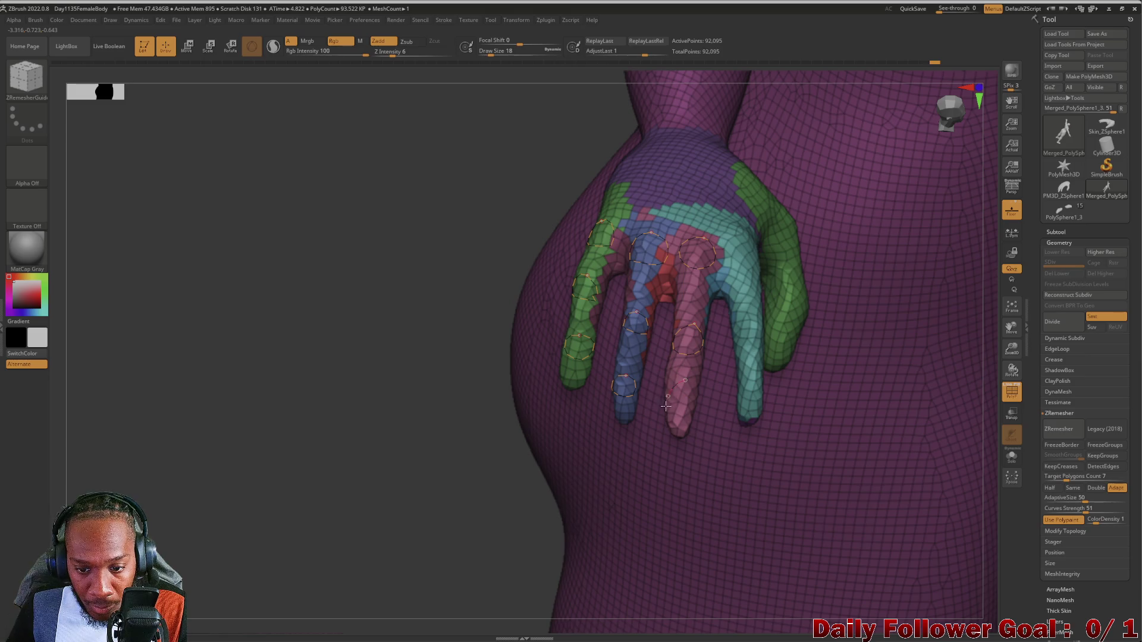
Add guide loops around the remaining fingertips and the pinky finger.
left_click_drag(680, 382, 683, 380)
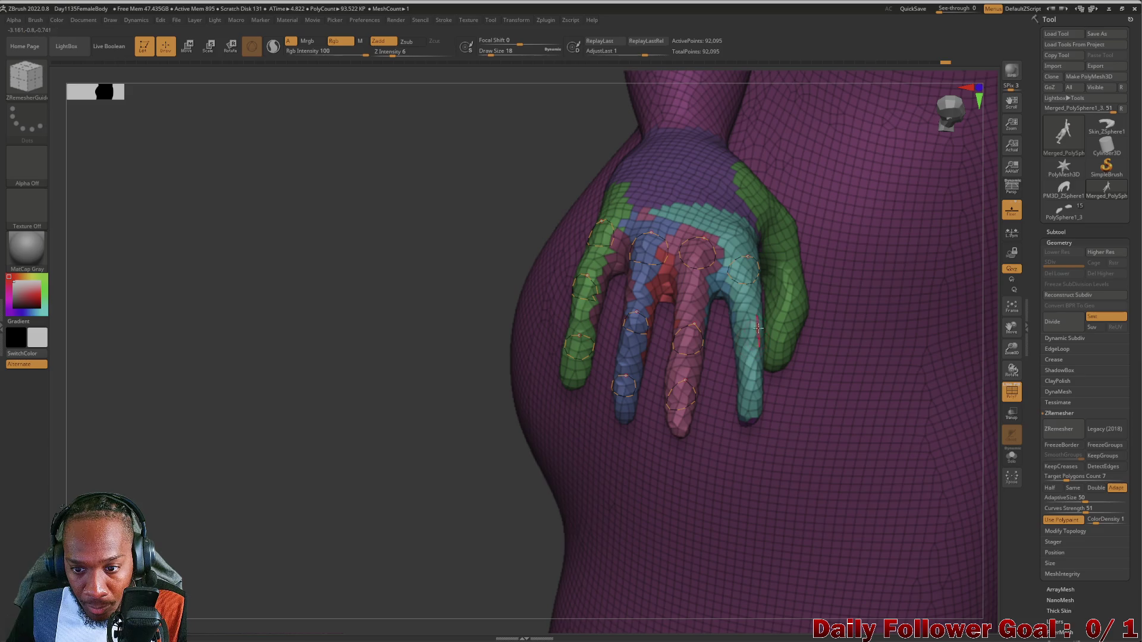
left_click_drag(366, 386, 373, 418)
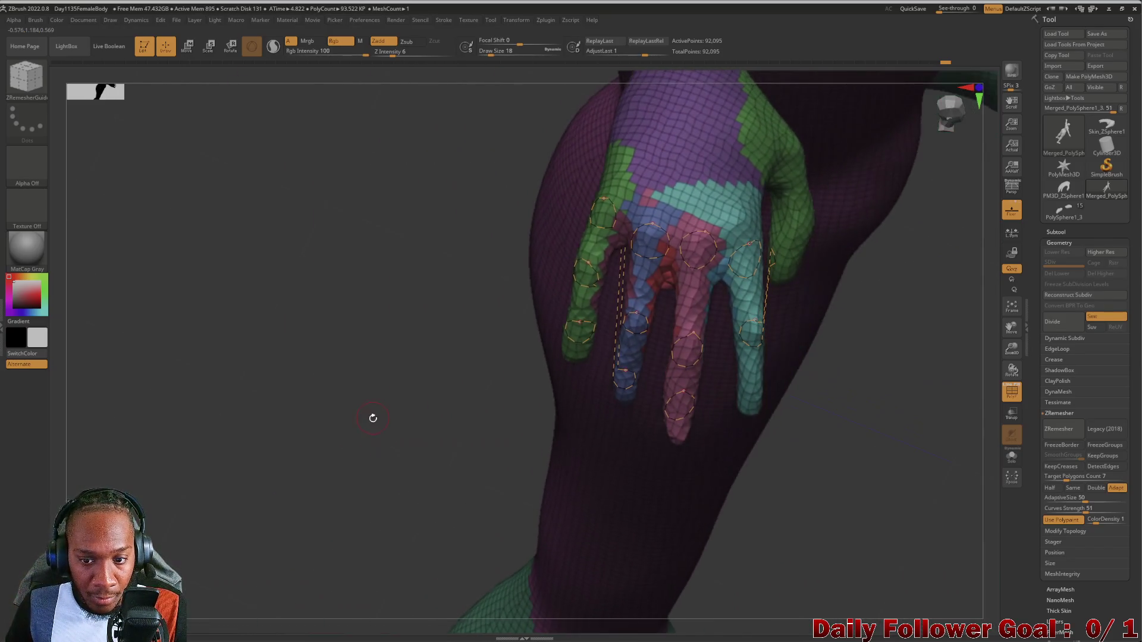
key("ctrl")
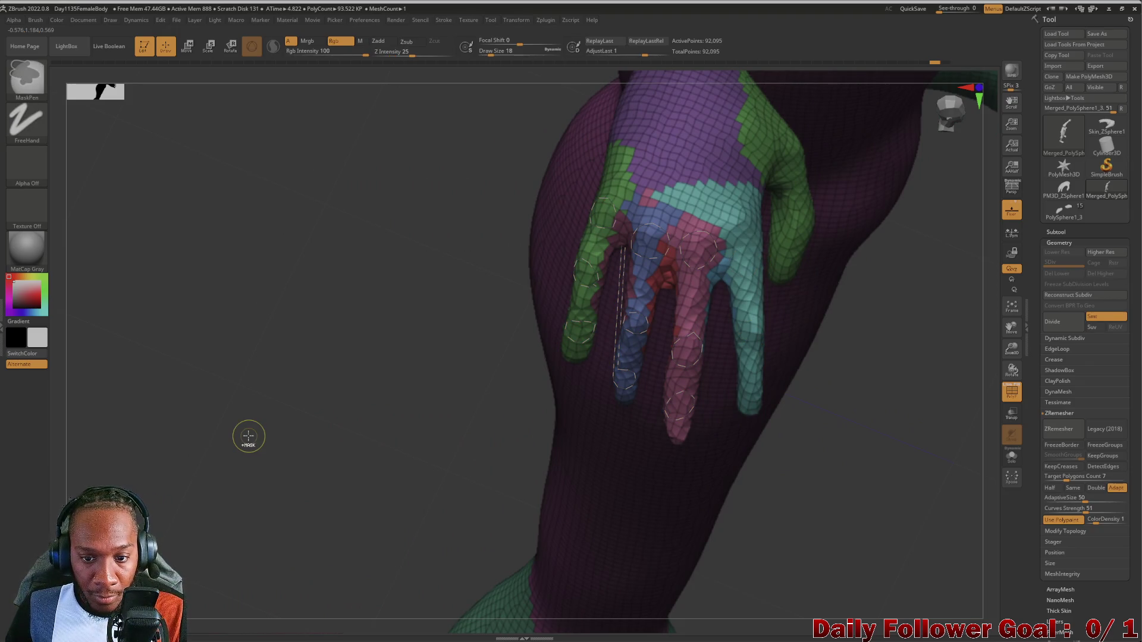
mouse_move(311, 289)
left_mouse_down()
mouse_move(280, 309)
mouse_move(278, 298)
left_mouse_up()
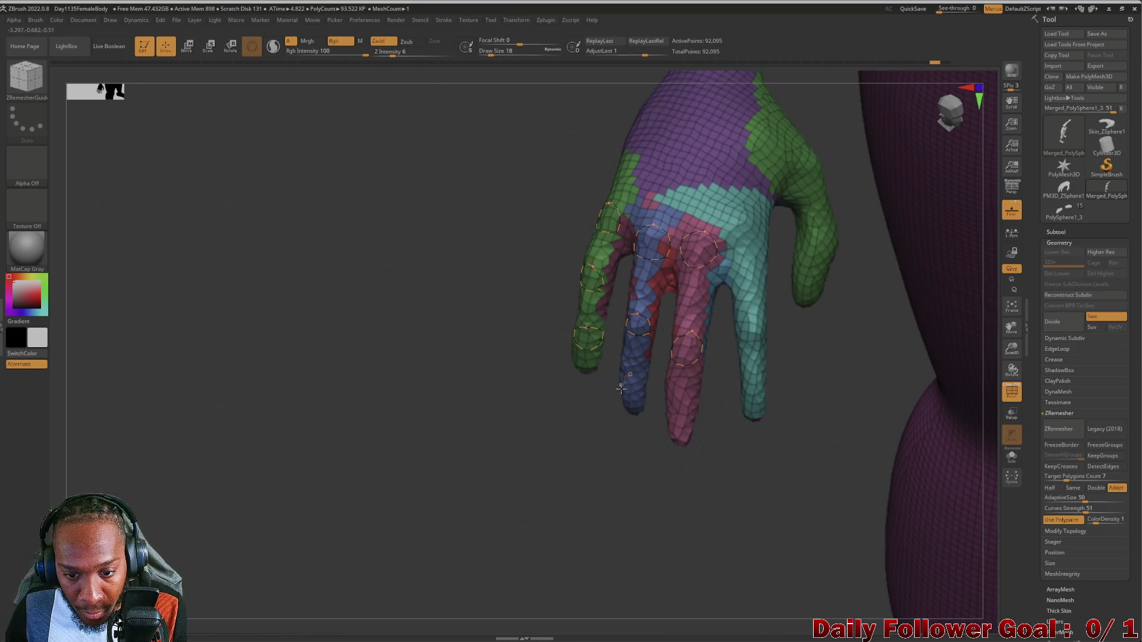
mouse_move(640, 384)
left_mouse_down()
mouse_move(622, 377)
mouse_move(639, 386)
left_mouse_up()
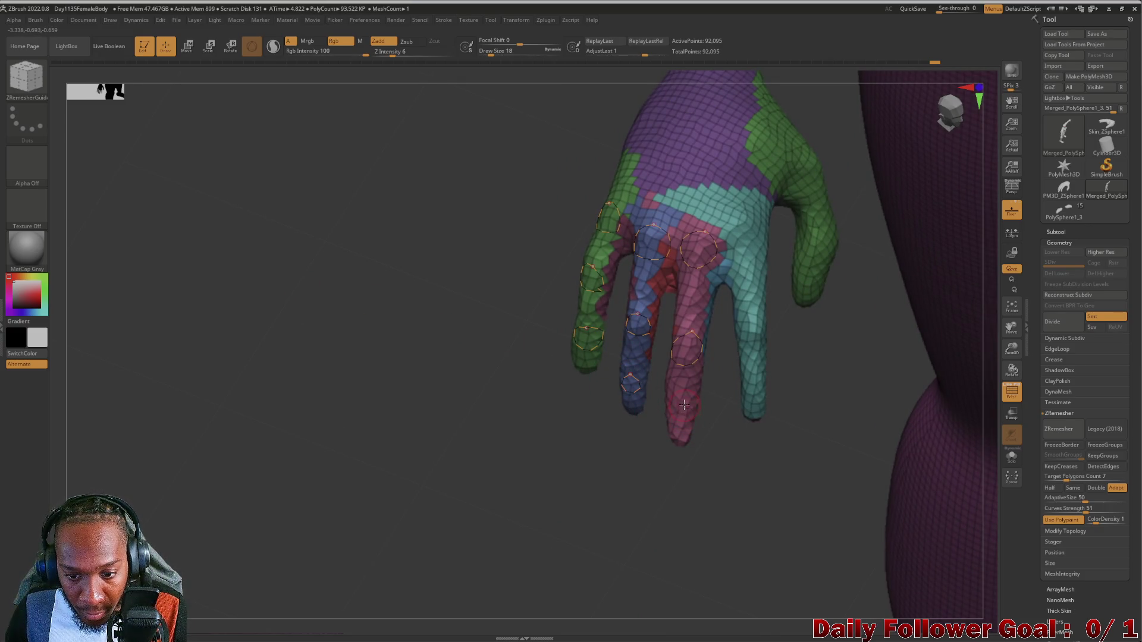
mouse_move(569, 484)
left_mouse_down()
mouse_move(581, 464)
mouse_move(562, 470)
left_mouse_up()
left_click_drag(706, 340, 690, 331)
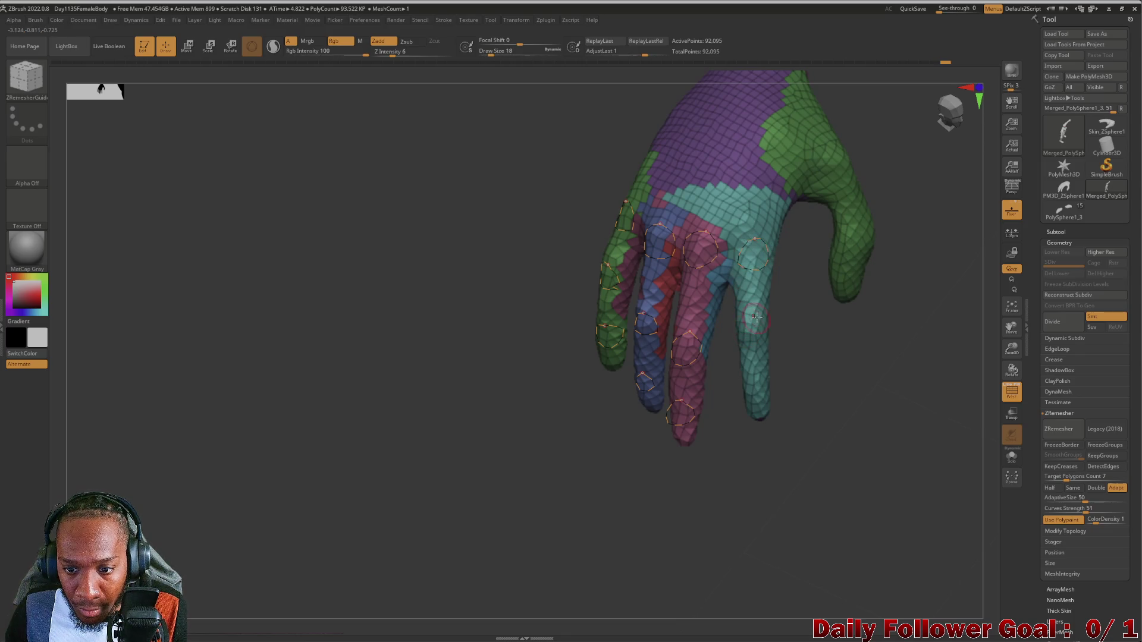
Run ZRemesher with the finger guides, producing an 18,240-point quad mesh.
left_click_drag(714, 420, 756, 384)
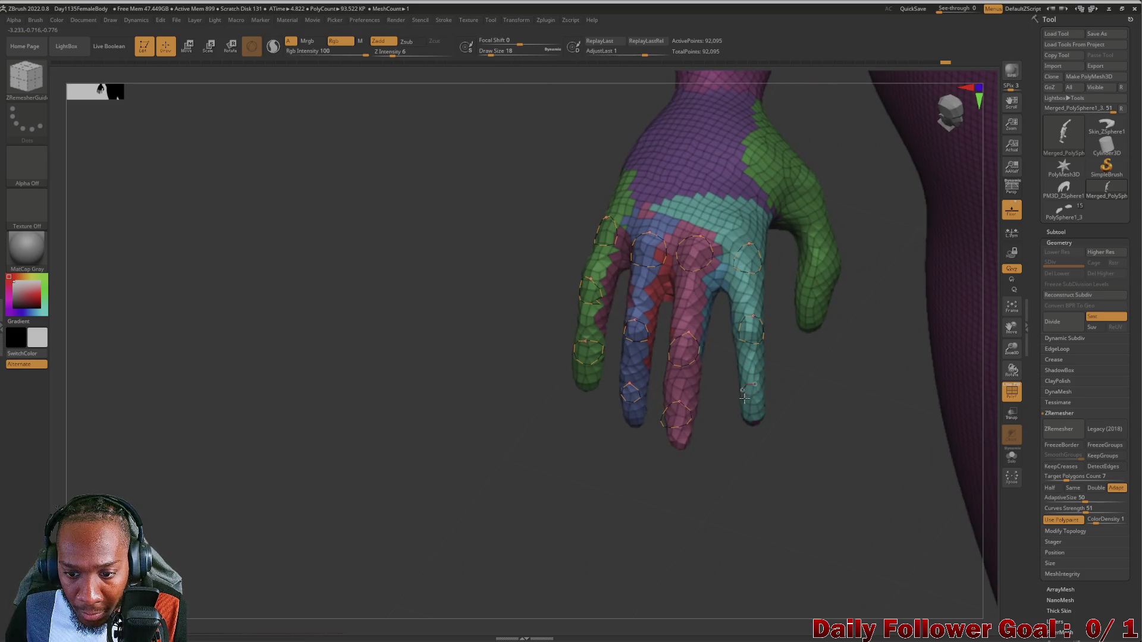
mouse_move(746, 459)
left_mouse_down()
mouse_move(719, 477)
mouse_move(990, 207)
left_mouse_up()
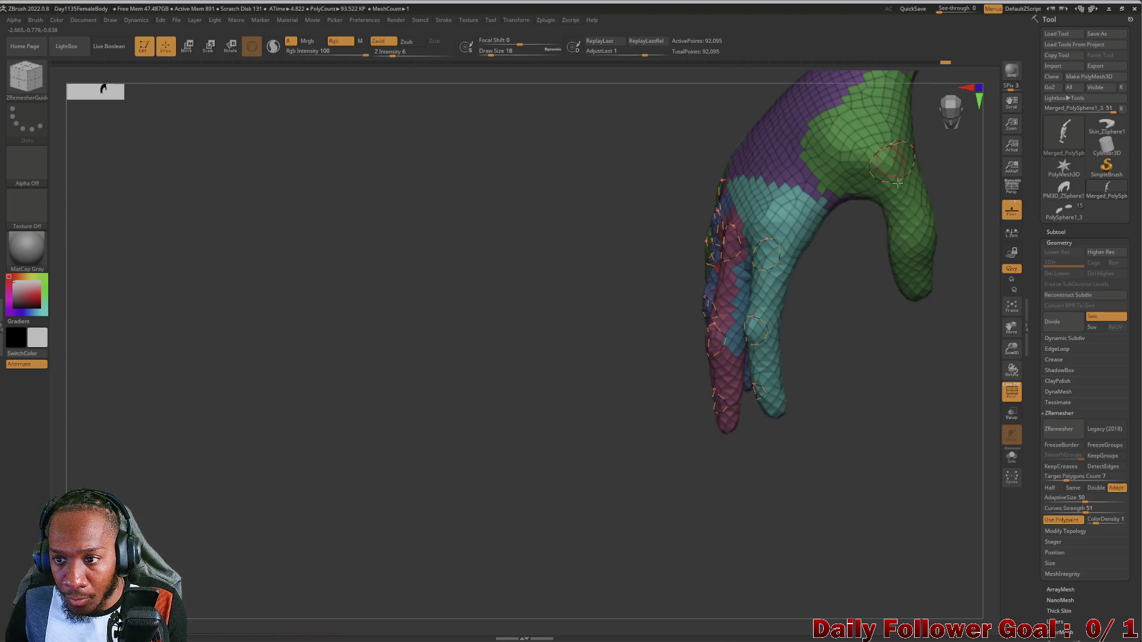
mouse_move(910, 379)
left_mouse_down()
mouse_move(945, 381)
mouse_move(923, 365)
mouse_move(745, 356)
left_mouse_up()
mouse_move(438, 372)
left_mouse_down()
mouse_move(464, 433)
mouse_move(479, 392)
mouse_move(522, 408)
mouse_move(440, 374)
left_mouse_up()
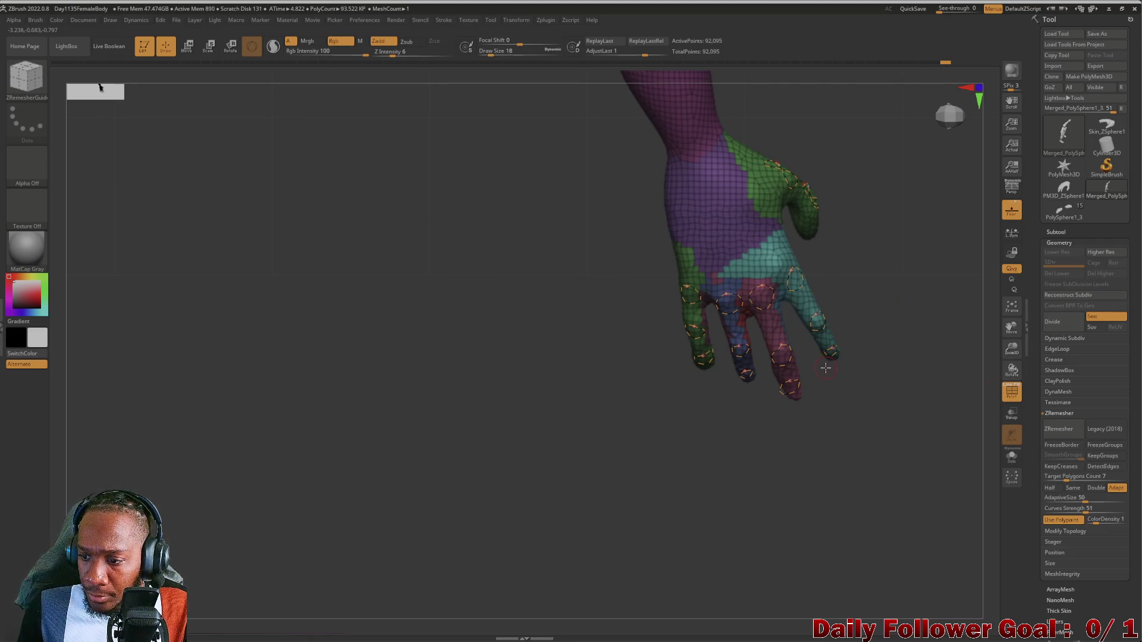
left_click(1058, 429)
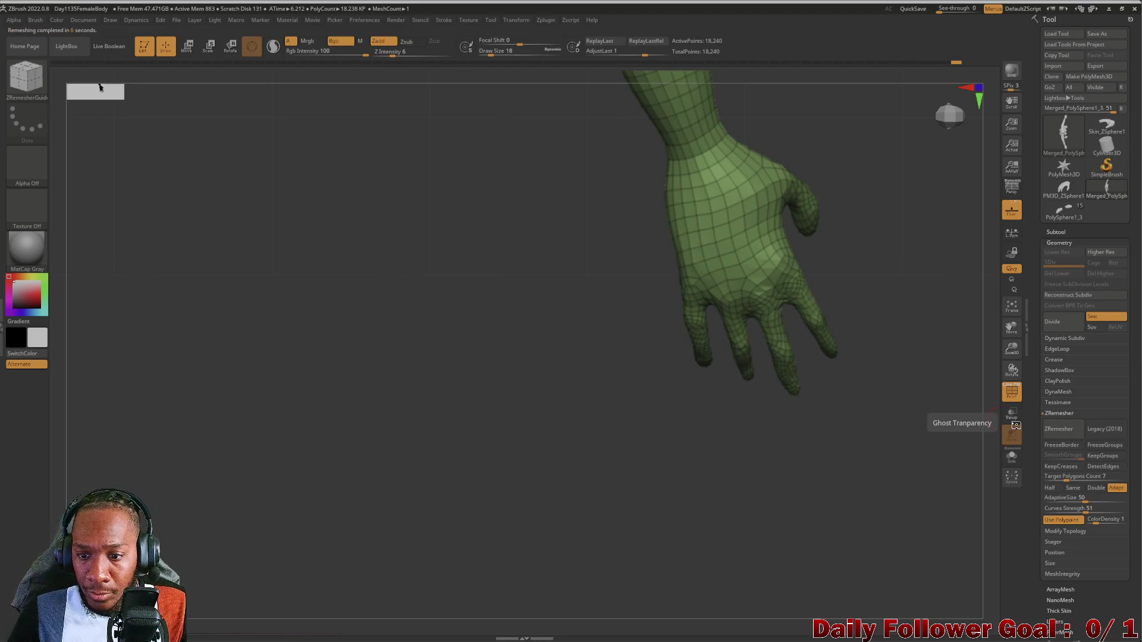
mouse_move(357, 386)
left_mouse_down()
mouse_move(331, 375)
mouse_move(359, 401)
mouse_move(273, 416)
mouse_move(344, 442)
mouse_move(321, 402)
mouse_move(298, 402)
mouse_move(339, 516)
mouse_move(315, 400)
mouse_move(268, 466)
mouse_move(301, 455)
mouse_move(265, 507)
mouse_move(326, 428)
mouse_move(314, 398)
mouse_move(328, 411)
mouse_move(301, 416)
mouse_move(312, 416)
left_mouse_up()
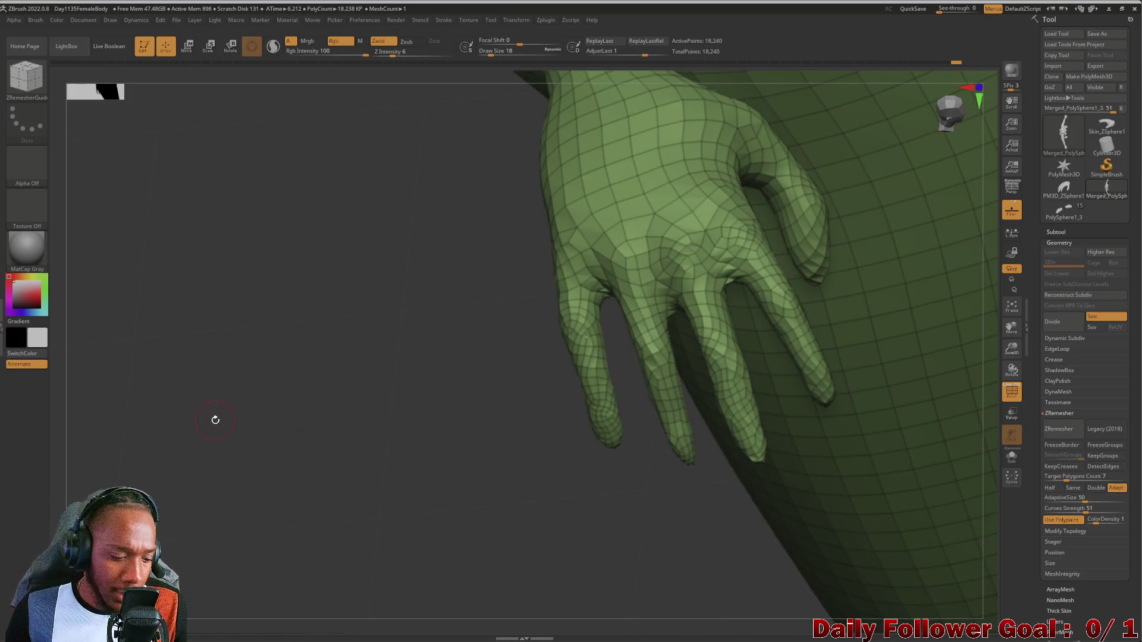
Undo the 18,240-point remesh to restore the dense 92,095-point body.
key("ctrl+z")
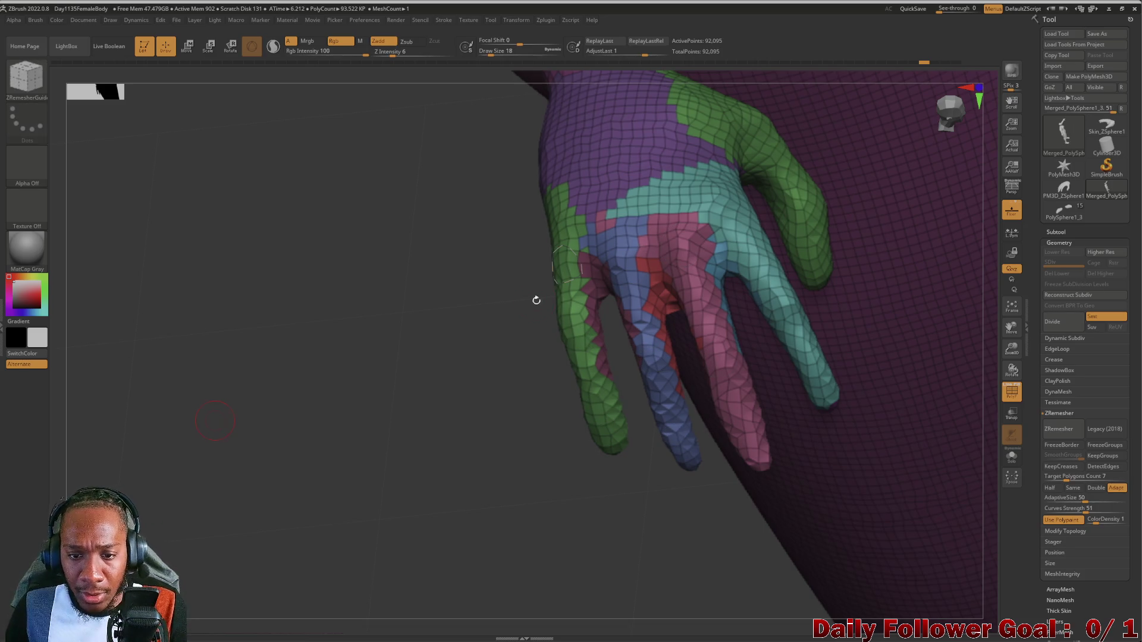
Draw a guide loop around the first finger base where it joins the hand.
mouse_move(351, 309)
left_mouse_down()
mouse_move(339, 326)
mouse_move(556, 306)
left_mouse_up()
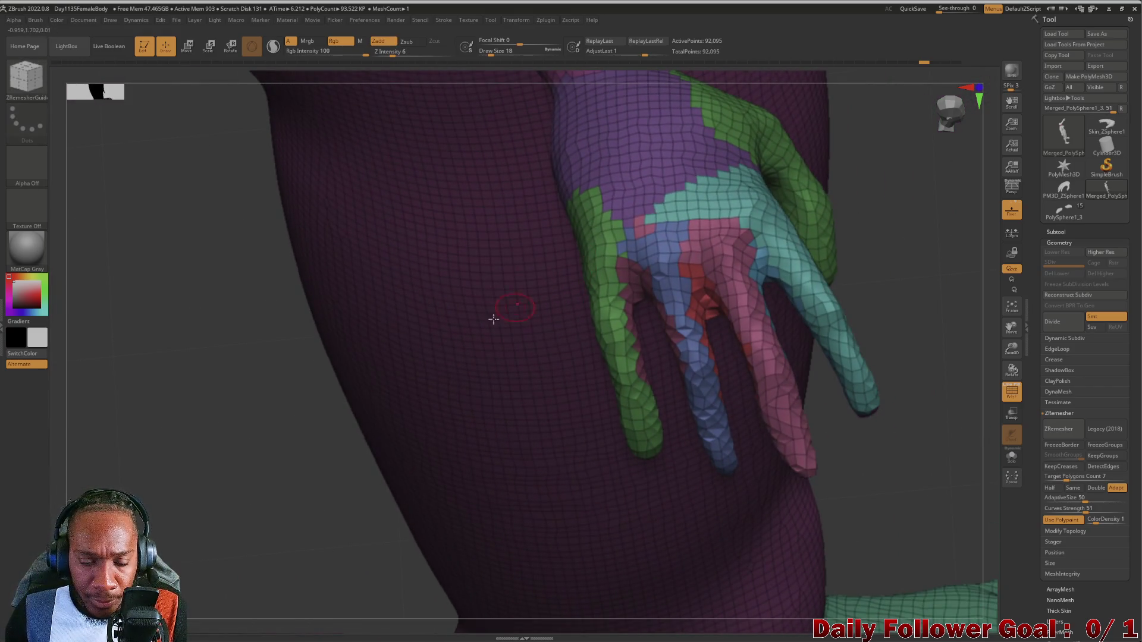
mouse_move(214, 418)
left_mouse_down()
mouse_move(223, 448)
mouse_move(267, 440)
left_mouse_up()
mouse_move(675, 330)
left_mouse_down()
mouse_move(654, 354)
mouse_move(674, 368)
left_mouse_up()
mouse_move(599, 413)
left_mouse_down()
mouse_move(612, 400)
mouse_move(602, 393)
mouse_move(630, 374)
mouse_move(656, 408)
mouse_move(693, 368)
mouse_move(674, 331)
mouse_move(661, 335)
left_mouse_up()
left_click_drag(598, 402, 573, 405)
left_click_drag(714, 334, 726, 387)
left_click_drag(732, 330, 741, 330)
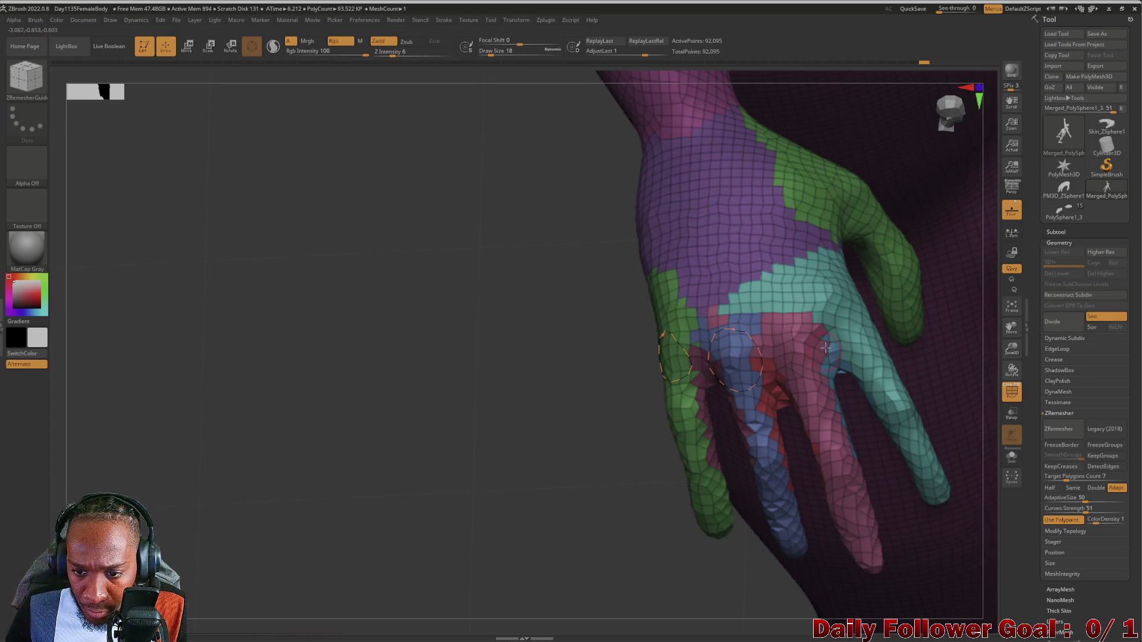
Add guide loops around the third and last finger bases.
left_click_drag(815, 371, 800, 324)
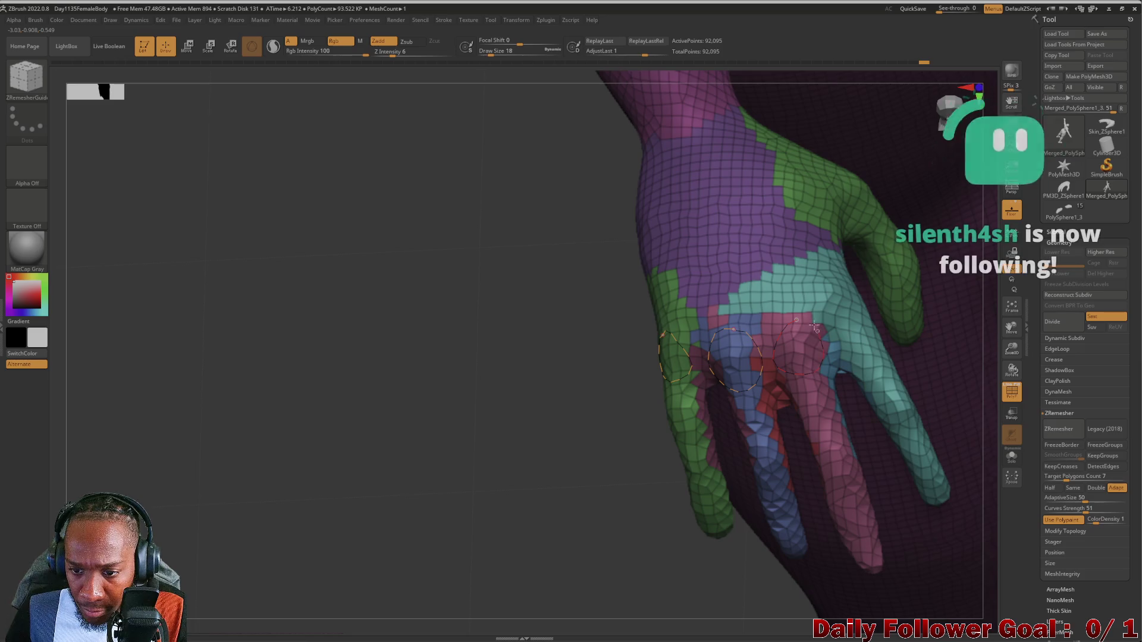
mouse_move(510, 454)
left_mouse_down()
mouse_move(512, 437)
mouse_move(465, 527)
left_mouse_up()
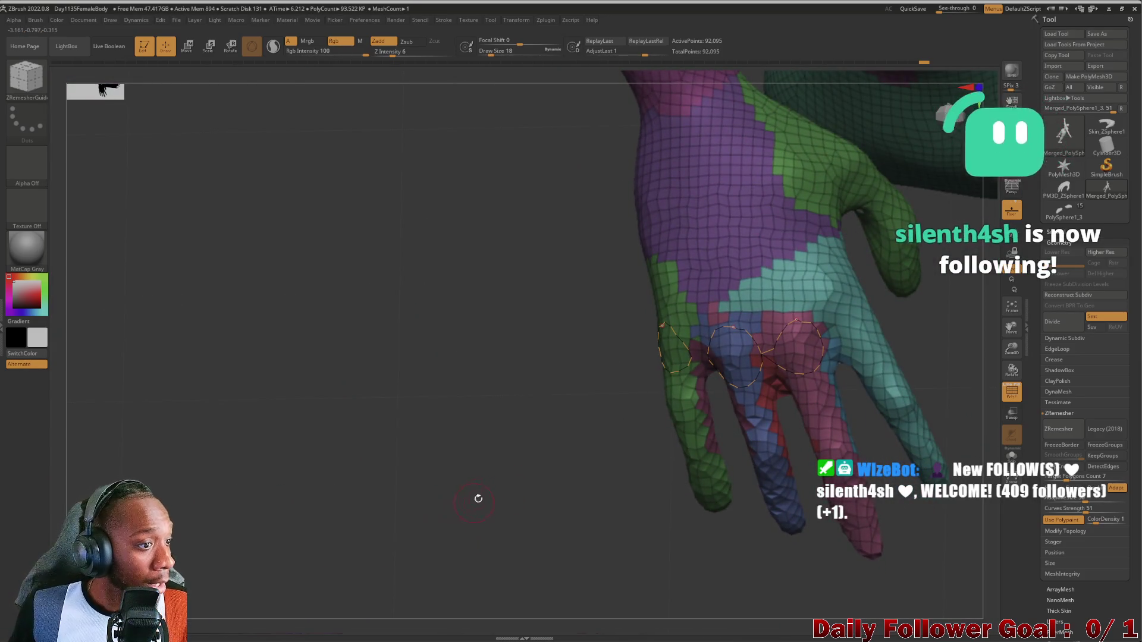
left_click_drag(446, 485, 462, 467)
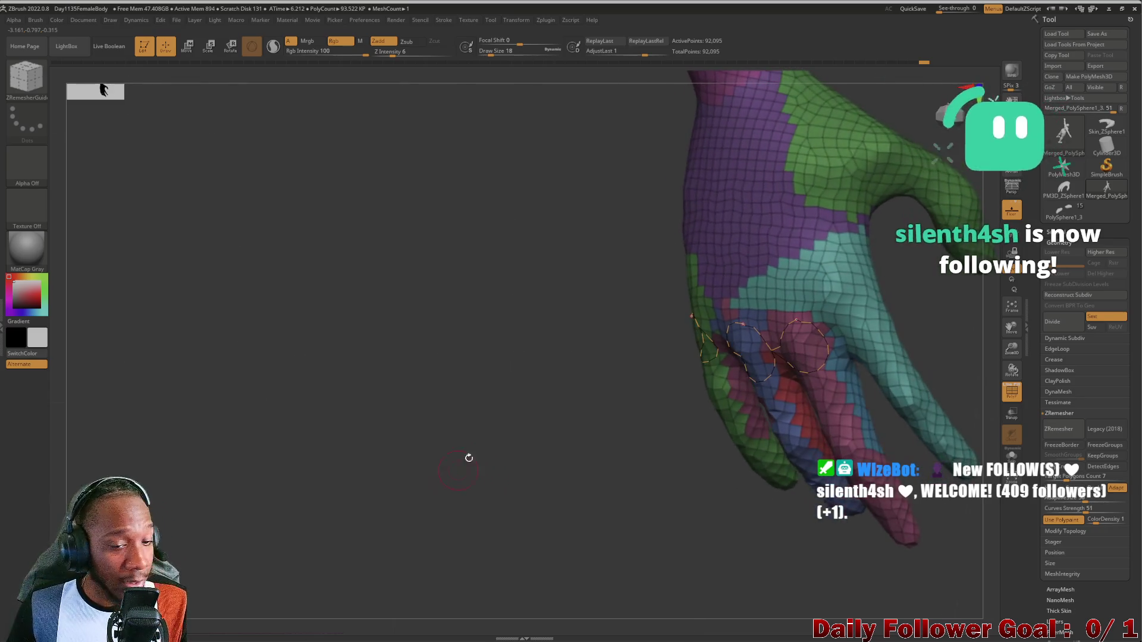
mouse_move(561, 421)
left_mouse_down()
mouse_move(518, 433)
mouse_move(701, 349)
left_mouse_up()
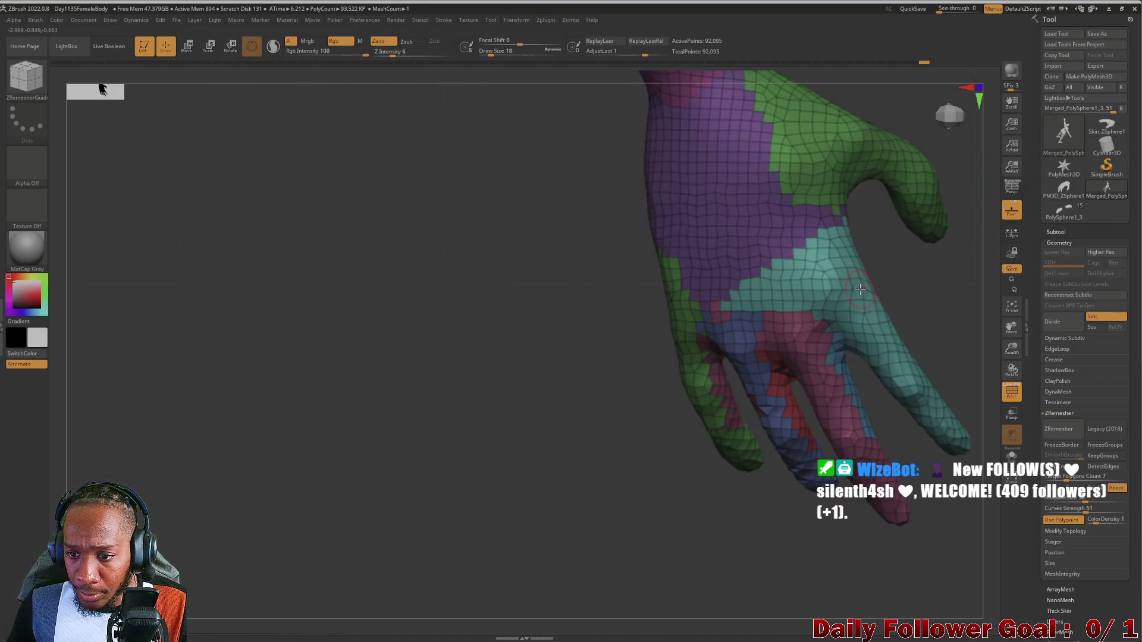
mouse_move(838, 296)
left_mouse_down()
mouse_move(838, 343)
mouse_move(756, 350)
mouse_move(671, 316)
left_mouse_up()
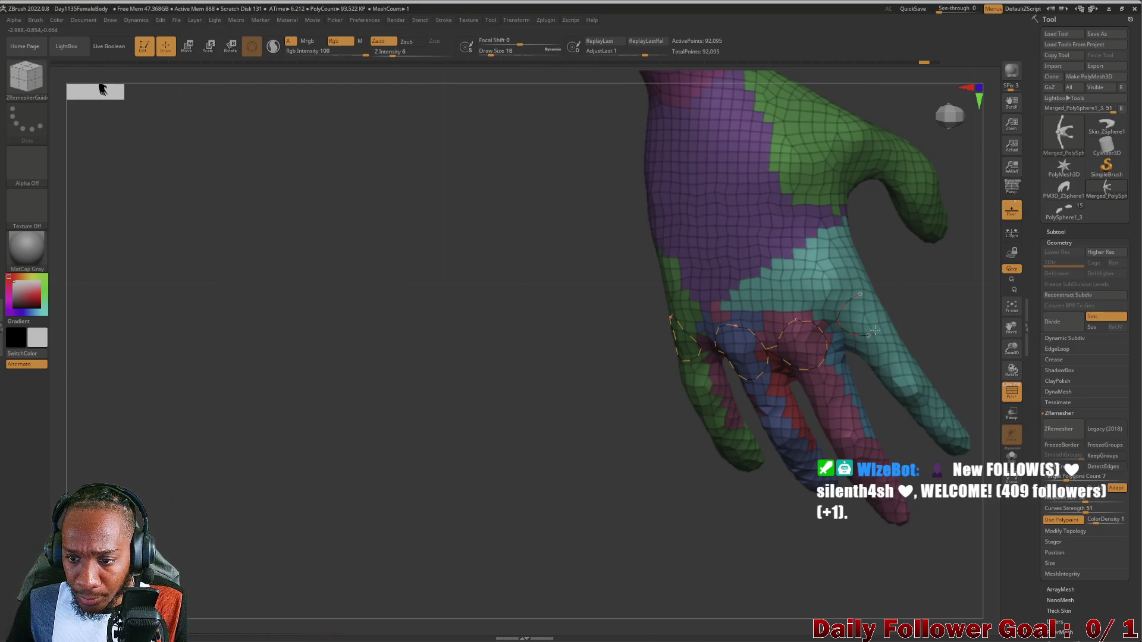
mouse_move(624, 380)
left_mouse_down()
mouse_move(395, 408)
mouse_move(393, 386)
mouse_move(396, 423)
left_mouse_up()
Remesh with the knuckle guides to 17,684 points, inspect the hand, then undo it.
left_click(1058, 432)
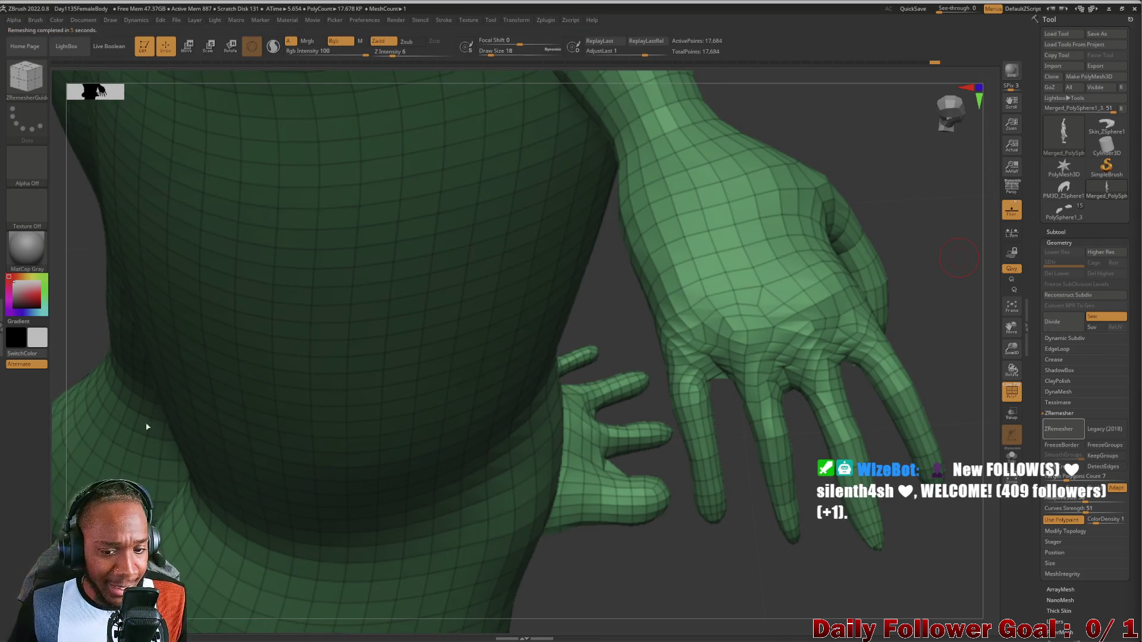
mouse_move(553, 591)
left_mouse_down()
mouse_move(561, 528)
mouse_move(556, 554)
mouse_move(486, 562)
left_mouse_up()
mouse_move(344, 479)
left_mouse_down()
mouse_move(327, 441)
mouse_move(316, 462)
mouse_move(318, 408)
mouse_move(334, 476)
mouse_move(311, 502)
mouse_move(320, 512)
mouse_move(339, 488)
mouse_move(326, 515)
left_mouse_up()
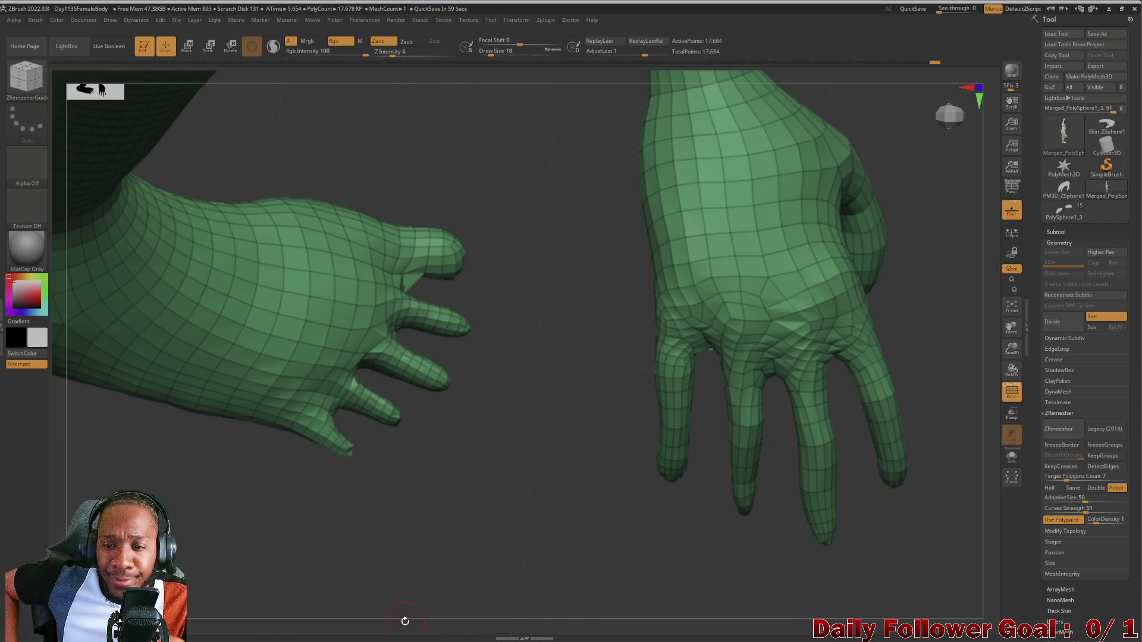
mouse_move(554, 404)
left_mouse_down()
mouse_move(540, 400)
mouse_move(563, 344)
mouse_move(536, 179)
mouse_move(520, 383)
mouse_move(538, 403)
mouse_move(523, 408)
mouse_move(523, 387)
mouse_move(522, 444)
left_mouse_up()
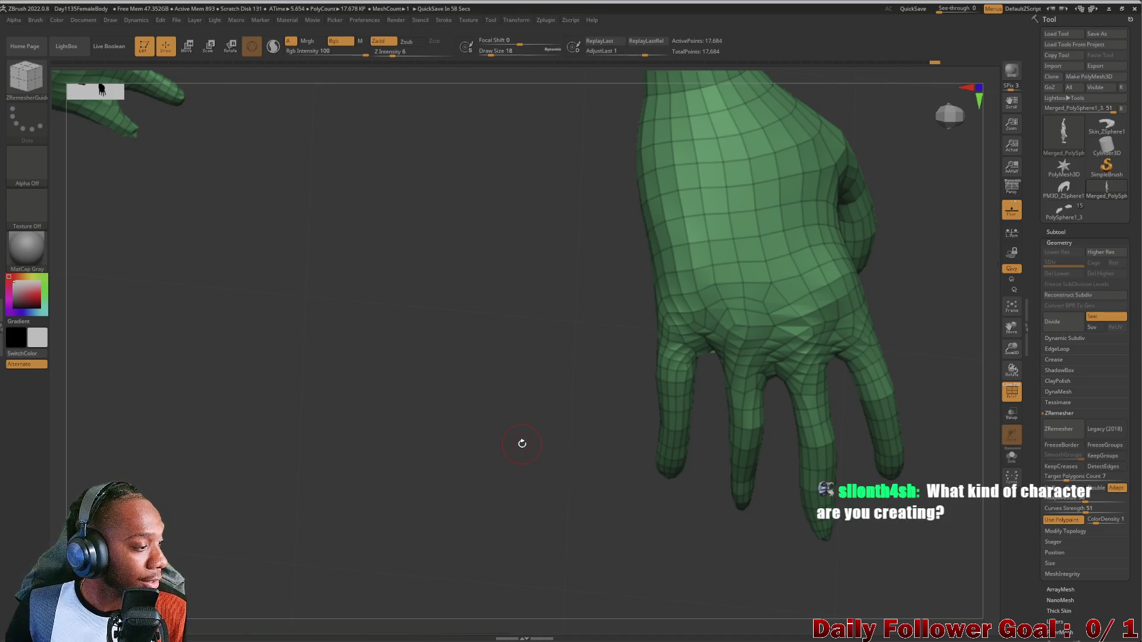
key("ctrl+z")
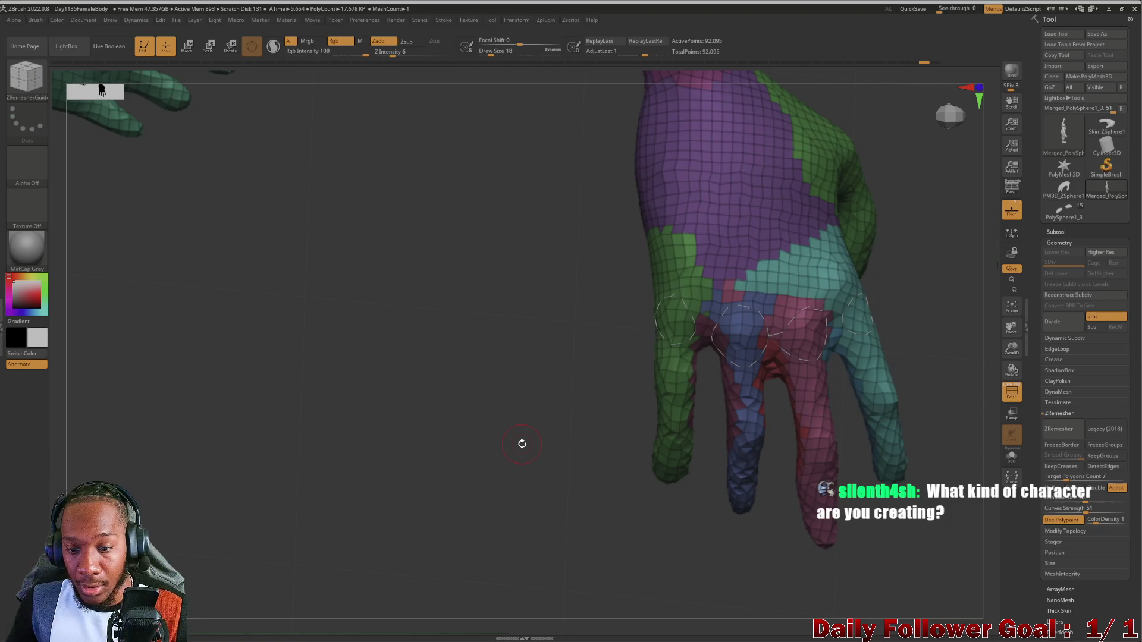
left_click_drag(258, 395, 226, 365)
key("ctrl")
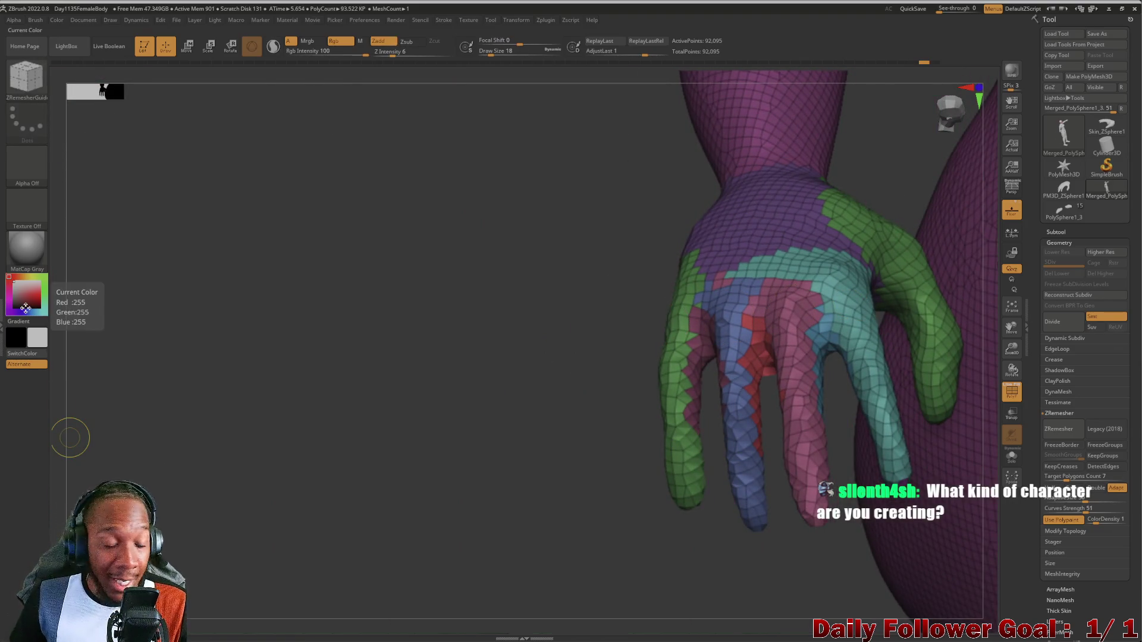
mouse_move(247, 337)
left_mouse_down()
mouse_move(170, 344)
mouse_move(192, 417)
left_mouse_up()
mouse_move(292, 460)
left_mouse_down()
mouse_move(387, 387)
mouse_move(316, 436)
mouse_move(492, 416)
mouse_move(506, 435)
mouse_move(372, 466)
left_mouse_up()
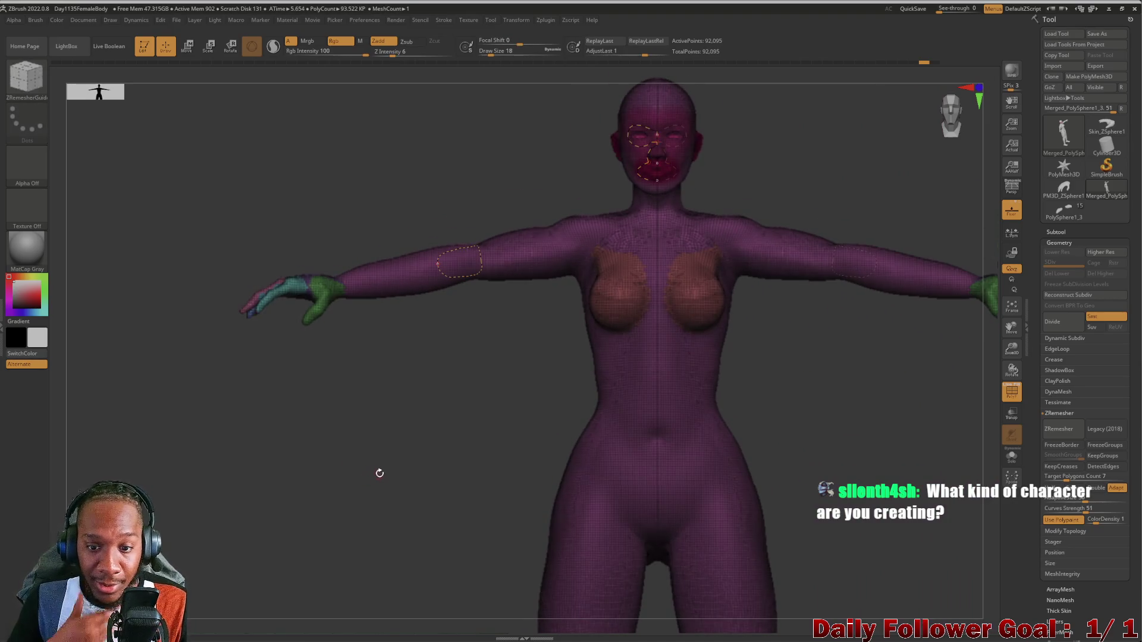
mouse_move(301, 465)
left_mouse_down()
mouse_move(304, 398)
mouse_move(303, 453)
left_mouse_up()
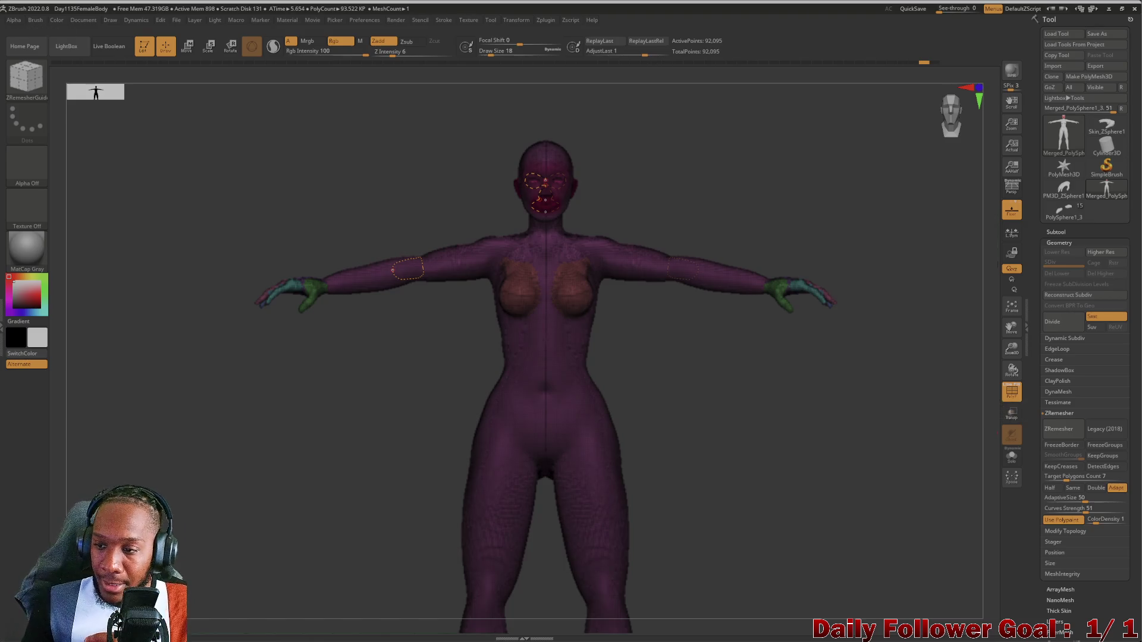
left_click(1063, 231)
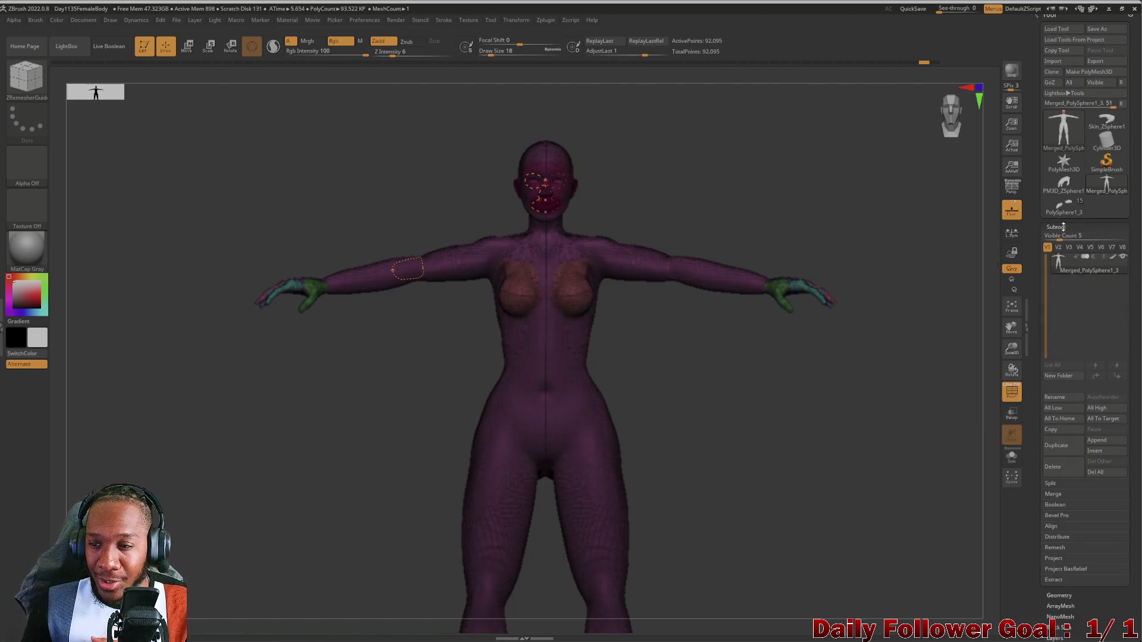
Collapse the tool panels, turn off PolyF, and look over the body.
left_click(1064, 226)
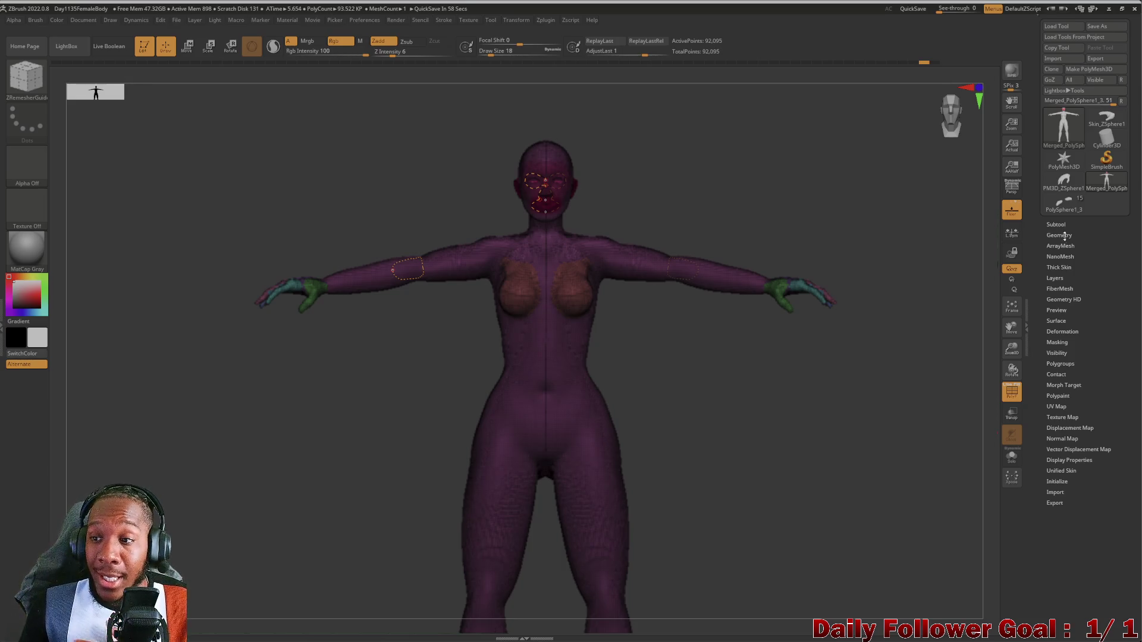
left_click(1064, 236)
left_click(1062, 236)
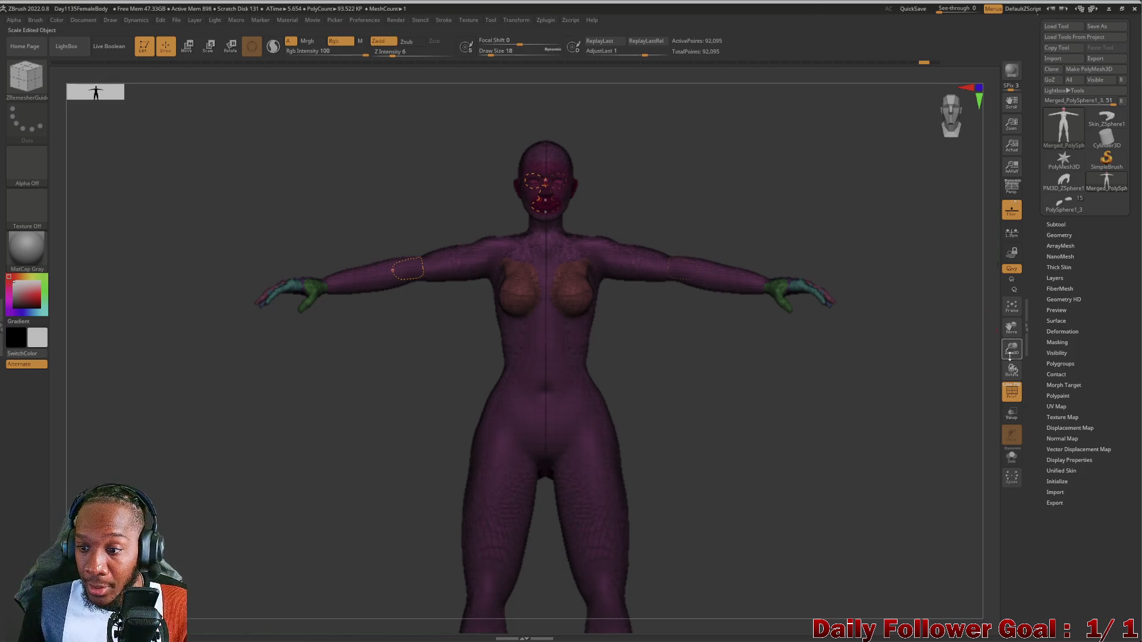
key("shift+f")
mouse_move(319, 506)
left_mouse_down()
mouse_move(331, 401)
mouse_move(295, 459)
mouse_move(358, 447)
mouse_move(296, 459)
mouse_move(280, 448)
left_mouse_up()
mouse_move(301, 390)
left_mouse_down("alt")
mouse_move(285, 536)
mouse_move(301, 462)
left_mouse_up("alt")
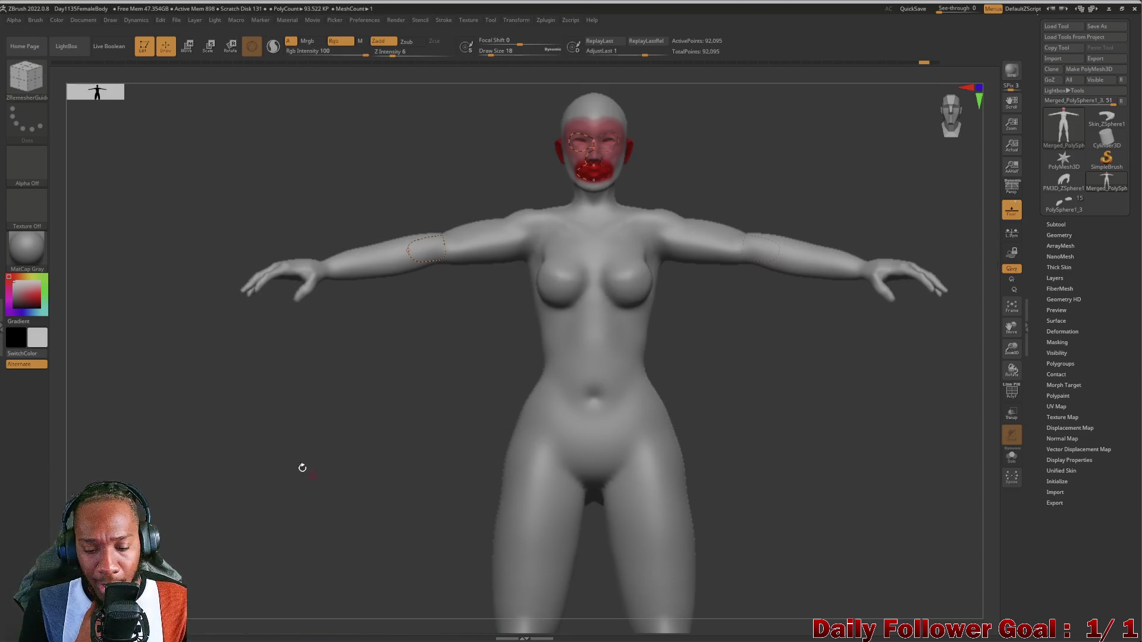
mouse_move(264, 446)
left_mouse_down()
mouse_move(222, 425)
mouse_move(216, 446)
mouse_move(171, 429)
left_mouse_up()
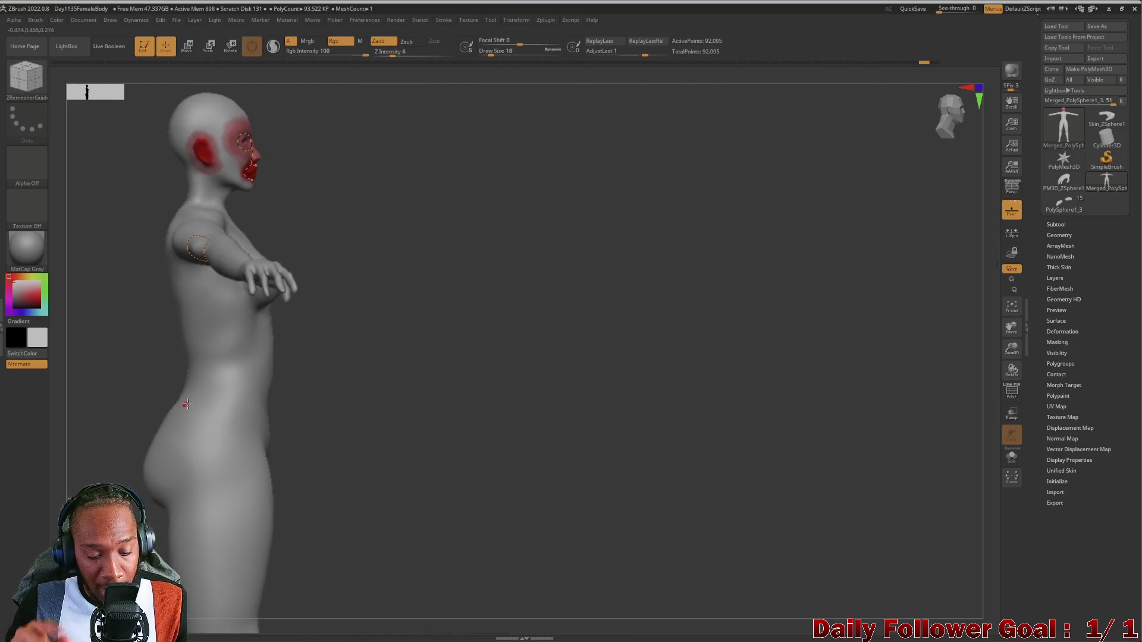
mouse_move(140, 365)
left_mouse_down()
mouse_move(110, 433)
mouse_move(116, 392)
mouse_move(117, 431)
left_mouse_up()
Run ZRemesher on the whole body, reducing it to a 17,604-point quad mesh.
mouse_move(150, 368)
left_mouse_down()
mouse_move(143, 466)
mouse_move(132, 423)
mouse_move(214, 509)
mouse_move(283, 474)
mouse_move(333, 489)
mouse_move(343, 479)
left_mouse_up()
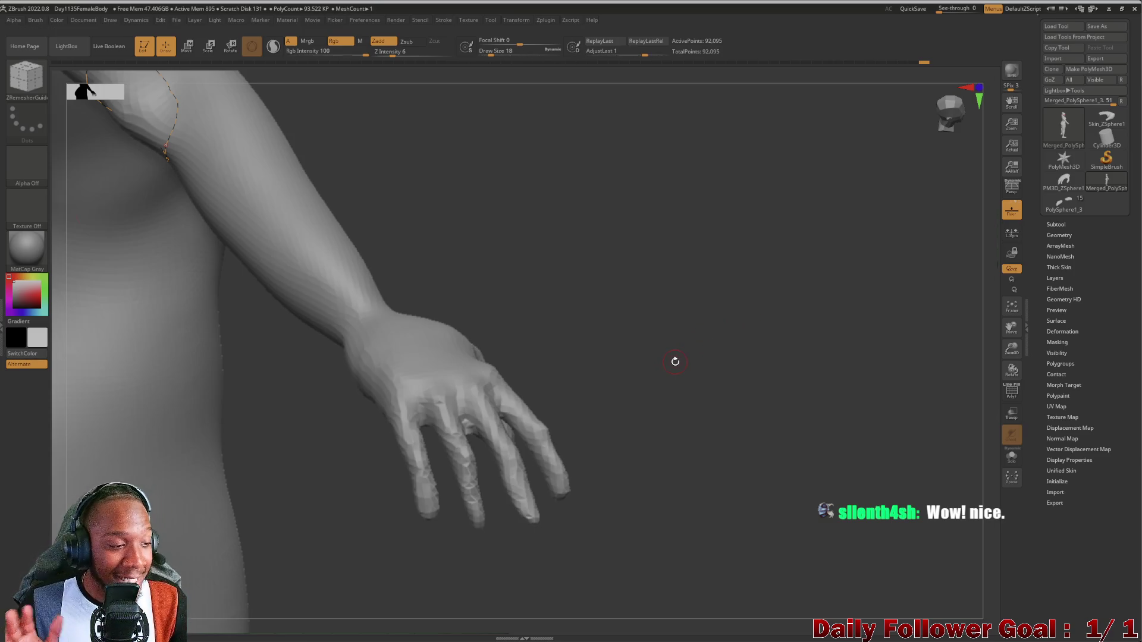
left_click_drag(555, 374, 519, 429, "alt")
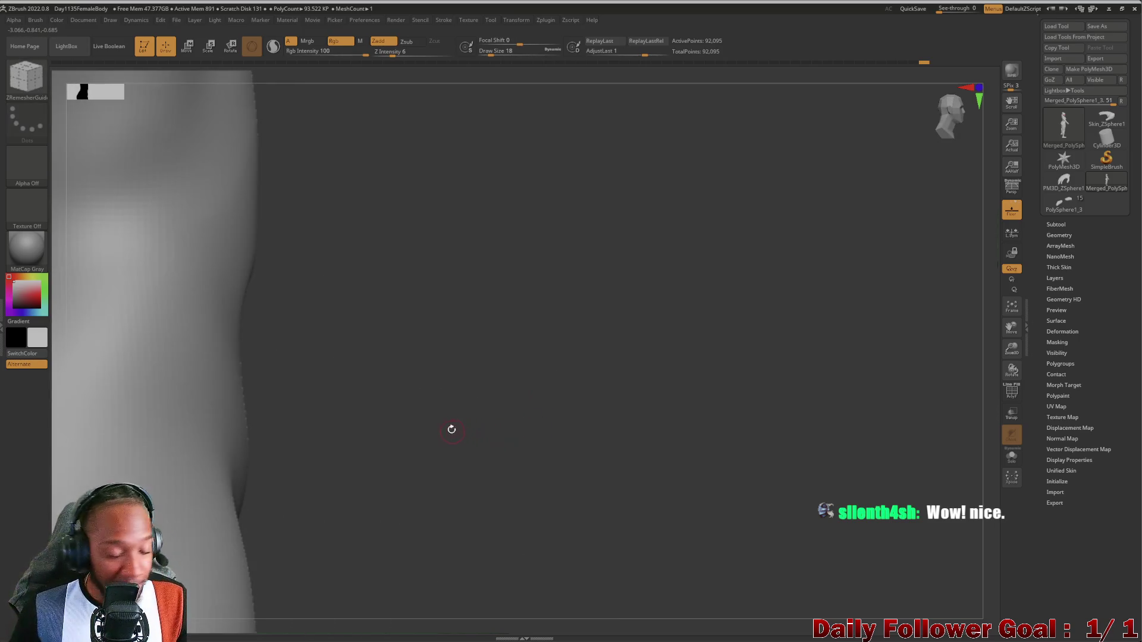
mouse_move(475, 483)
left_mouse_down()
mouse_move(535, 321)
mouse_move(663, 452)
mouse_move(706, 541)
mouse_move(723, 413)
mouse_move(719, 446)
mouse_move(629, 492)
mouse_move(204, 504)
mouse_move(230, 489)
mouse_move(200, 519)
mouse_move(229, 494)
mouse_move(239, 434)
mouse_move(250, 449)
mouse_move(238, 420)
mouse_move(212, 415)
mouse_move(217, 400)
mouse_move(220, 636)
mouse_move(220, 601)
left_mouse_up()
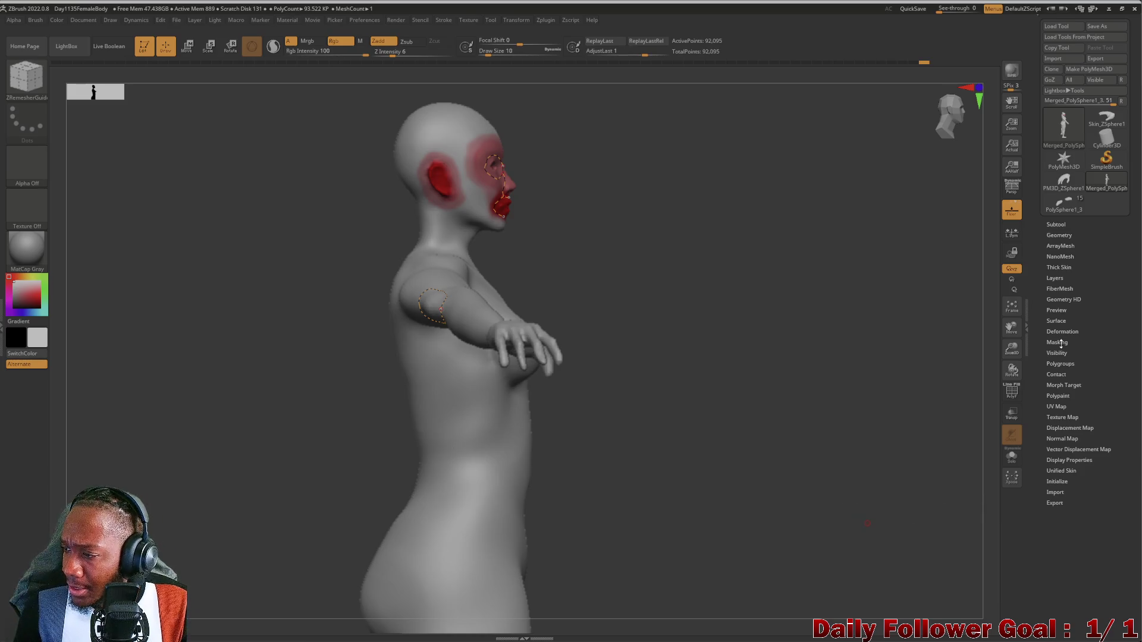
left_click(1059, 343)
left_click(1059, 342)
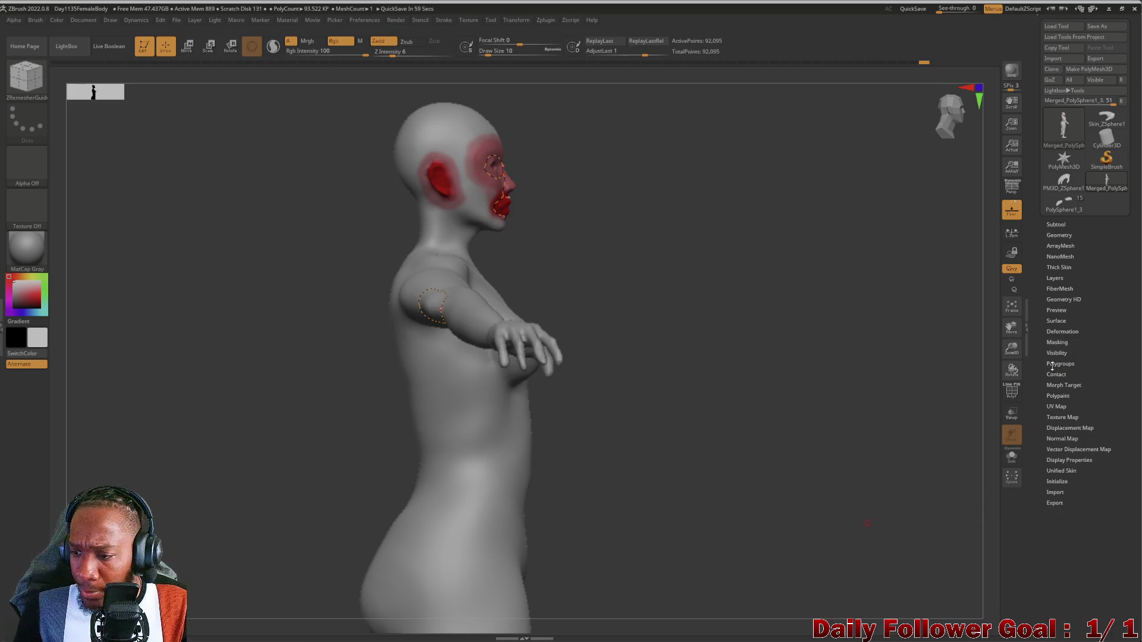
left_click(1059, 235)
left_click(1064, 422)
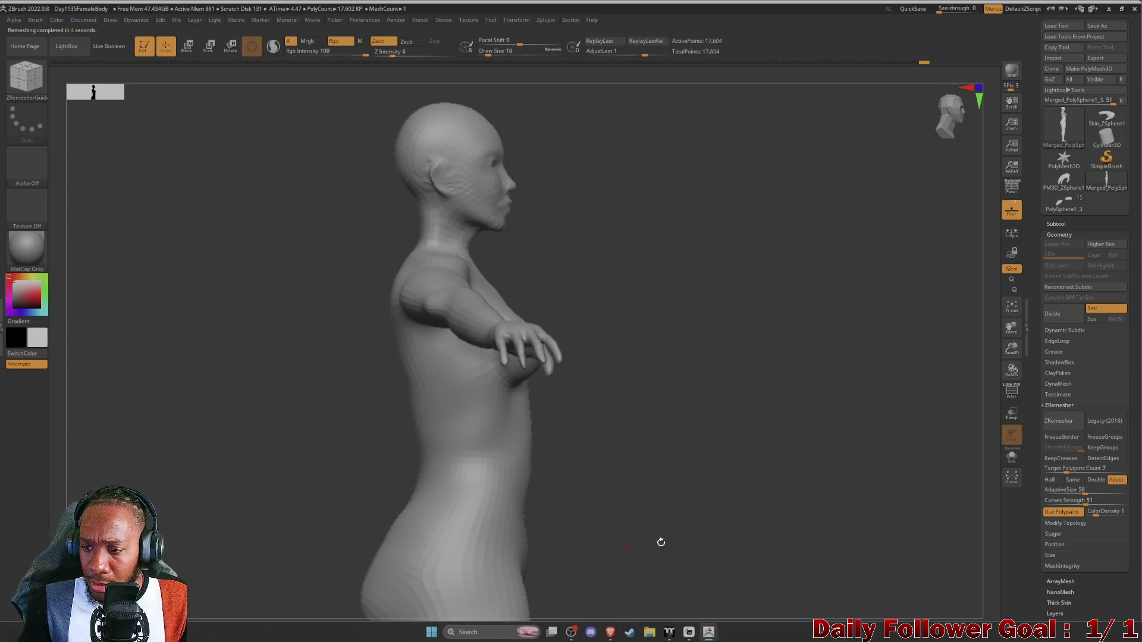
Turn on PolyF to check the 17,604-point topology on hand and hip, then undo it.
left_click(1012, 391)
mouse_move(158, 429)
left_mouse_down()
mouse_move(156, 483)
mouse_move(106, 461)
mouse_move(74, 466)
mouse_move(131, 360)
mouse_move(109, 401)
mouse_move(125, 387)
left_mouse_up()
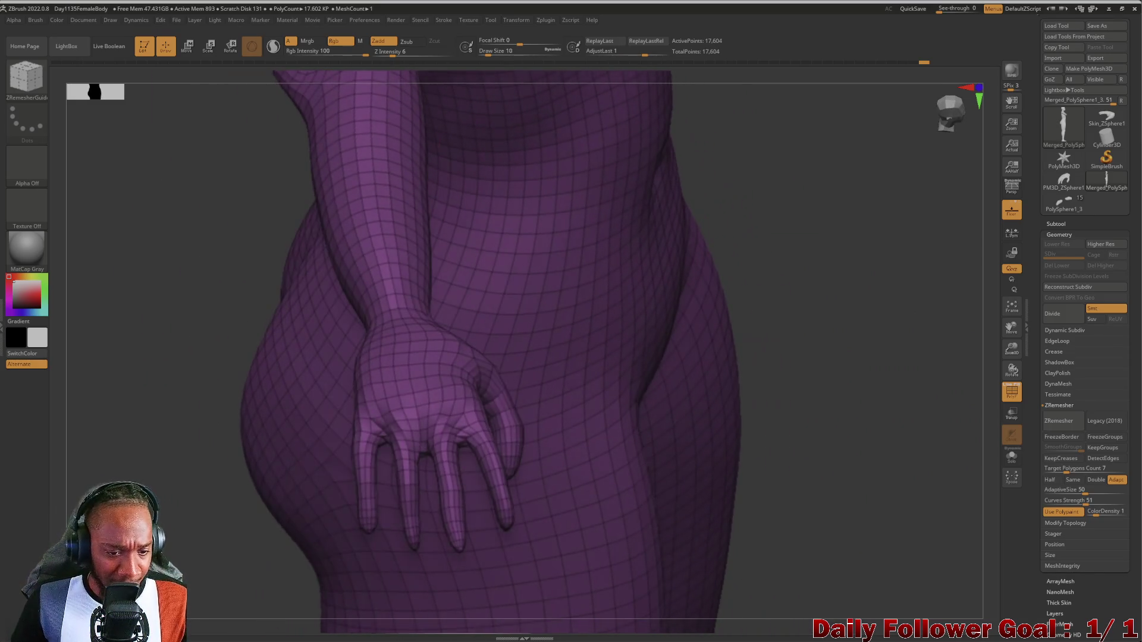
key("ctrl+z")
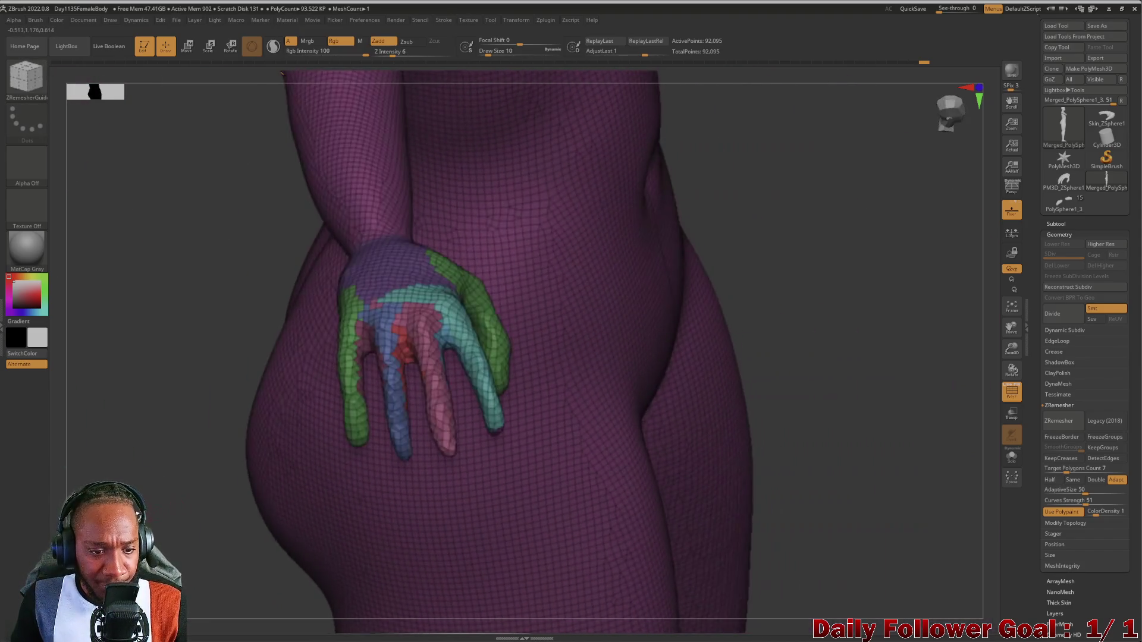
Turn off PolyF so the 92,095-point body shows plain grey with its red density paint.
mouse_move(179, 234)
left_mouse_down()
mouse_move(214, 336)
mouse_move(313, 469)
mouse_move(299, 520)
mouse_move(308, 547)
mouse_move(355, 570)
mouse_move(394, 485)
left_mouse_up()
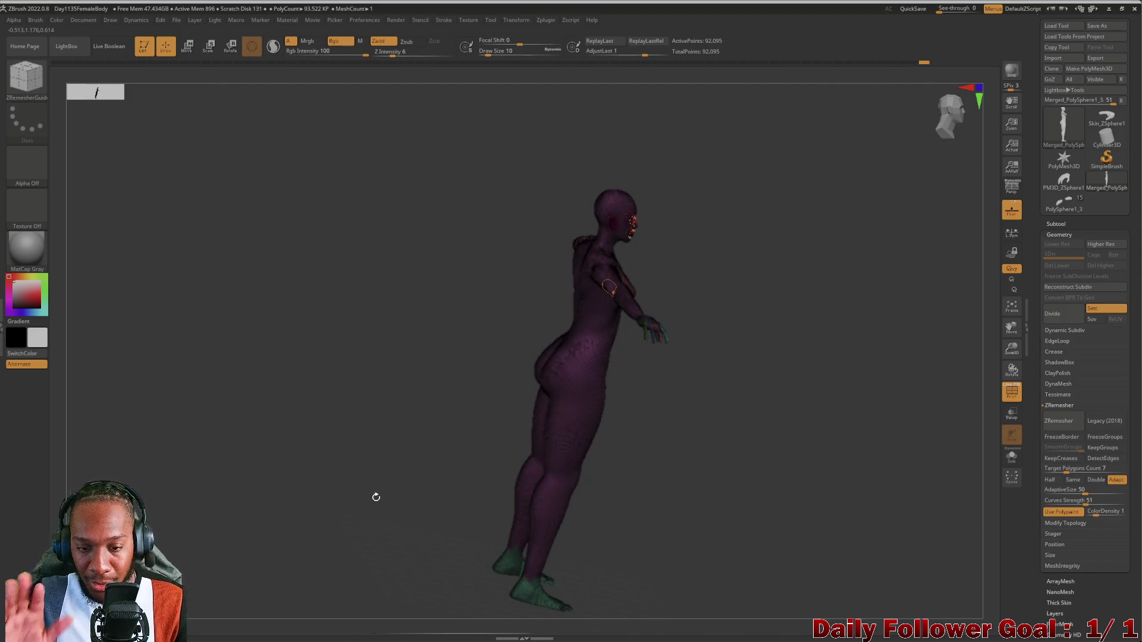
left_click_drag(356, 551, 411, 568)
mouse_move(467, 541)
left_mouse_down()
mouse_move(466, 606)
mouse_move(434, 530)
mouse_move(466, 484)
mouse_move(472, 428)
mouse_move(416, 457)
mouse_move(434, 519)
left_mouse_up()
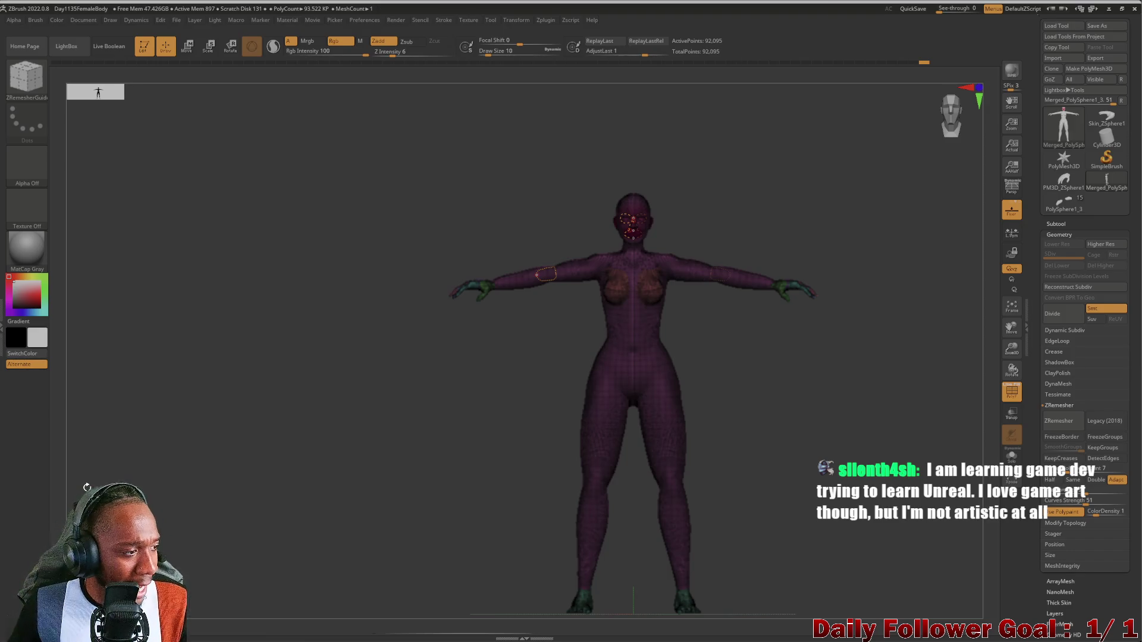
mouse_move(285, 423)
left_mouse_down()
mouse_move(303, 415)
mouse_move(285, 428)
mouse_move(289, 453)
mouse_move(339, 449)
mouse_move(352, 477)
mouse_move(339, 507)
left_mouse_up()
left_click_drag(395, 454, 285, 520, "alt")
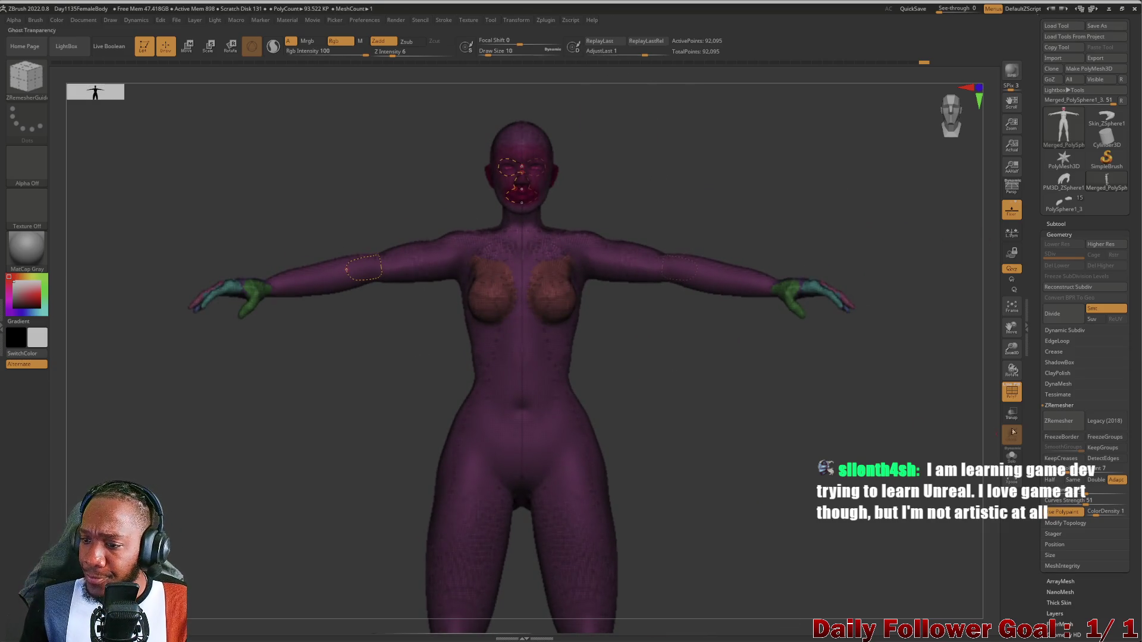
left_click(1005, 390)
left_click_drag(256, 437, 245, 502)
mouse_move(280, 538)
left_mouse_down("shift")
mouse_move(292, 458)
mouse_move(289, 492)
left_mouse_up("shift")
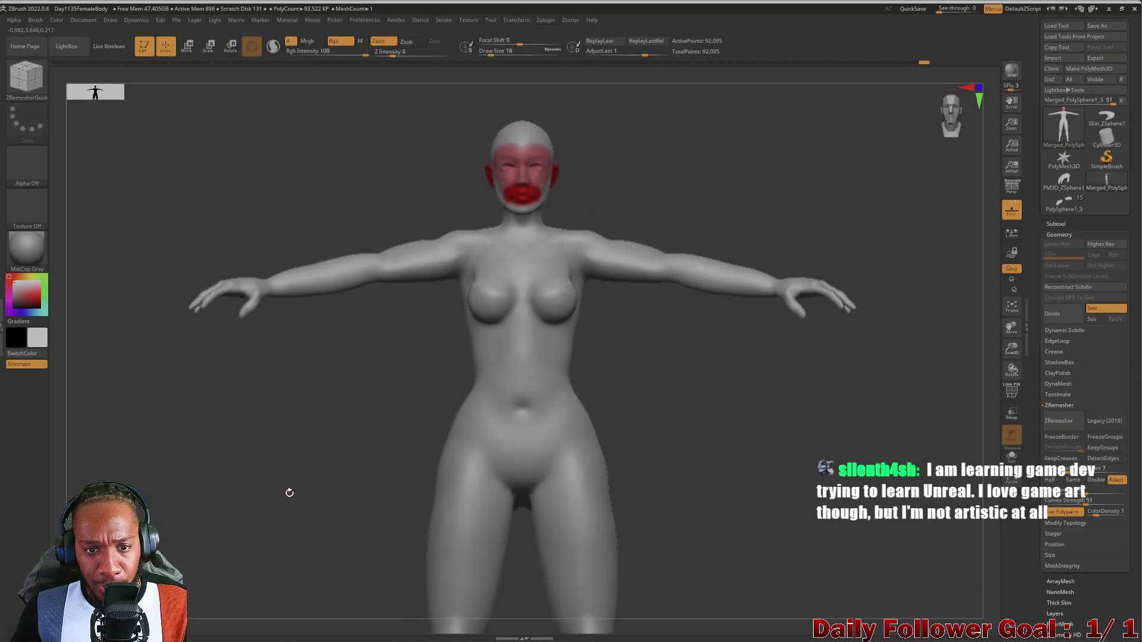
Save the project, overwriting Day1135FemaleBody.ZPR.
key("ctrl")
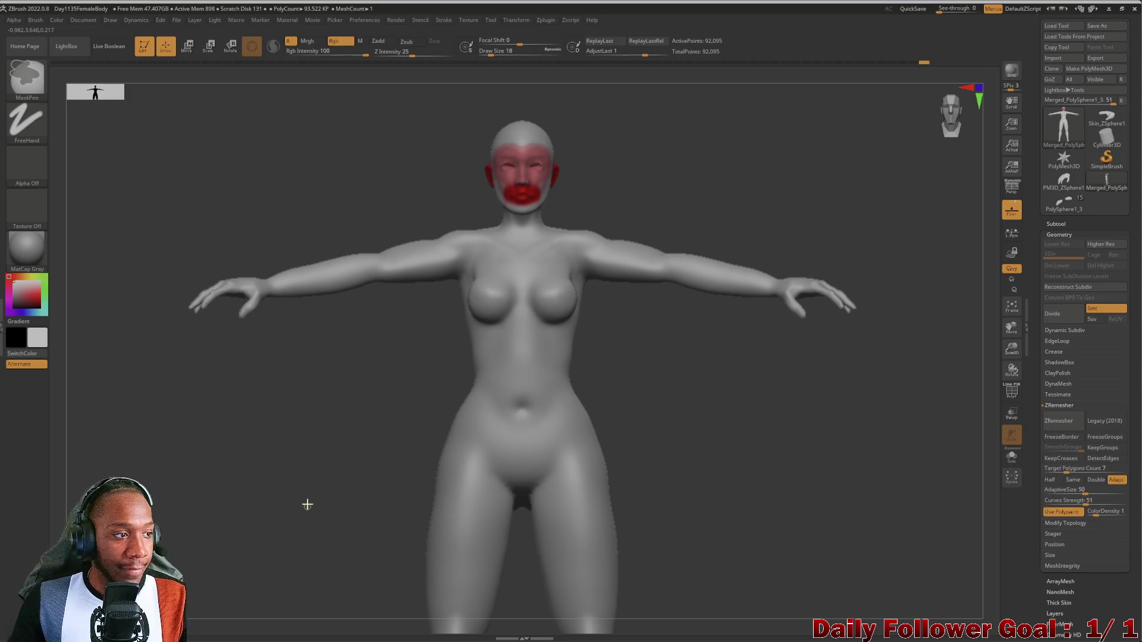
key("ctrl+s")
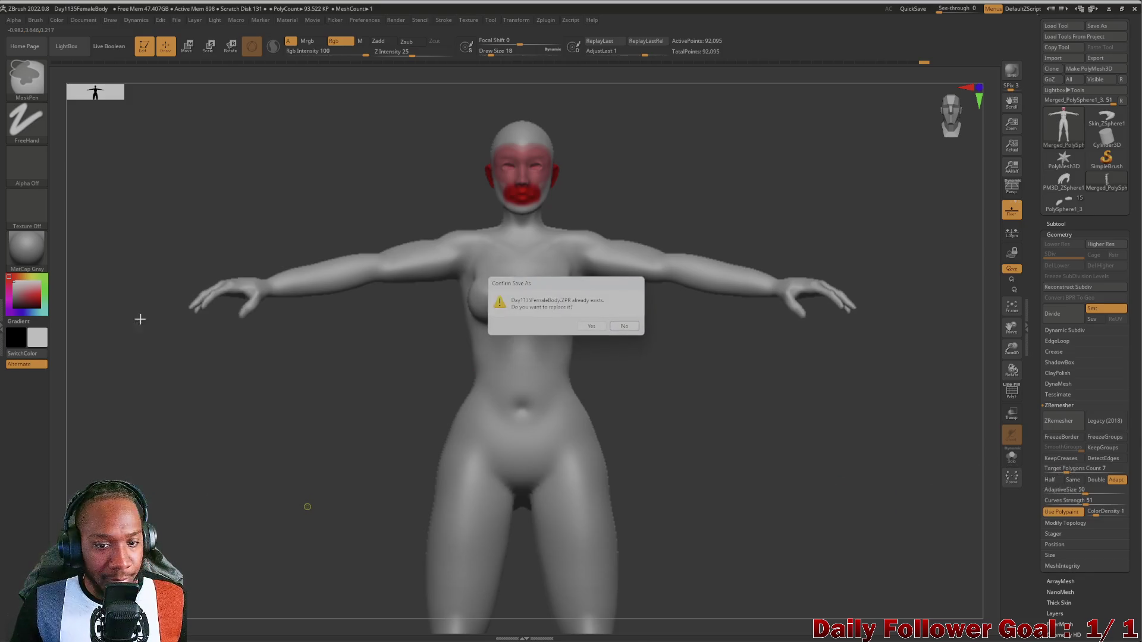
left_click(589, 327)
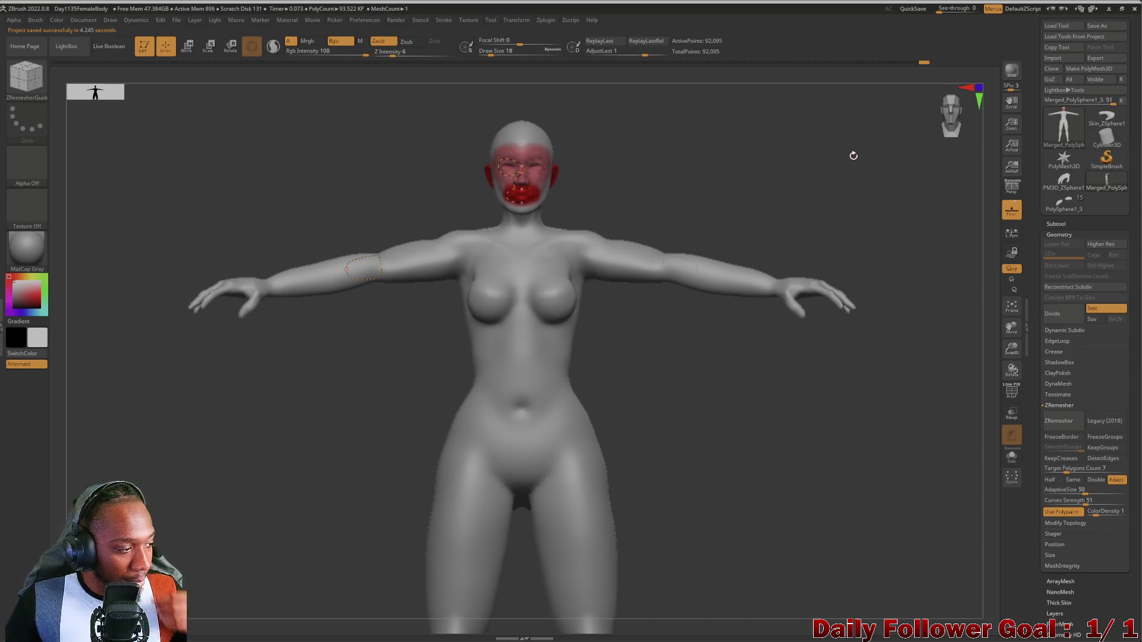
mouse_move(1063, 127)
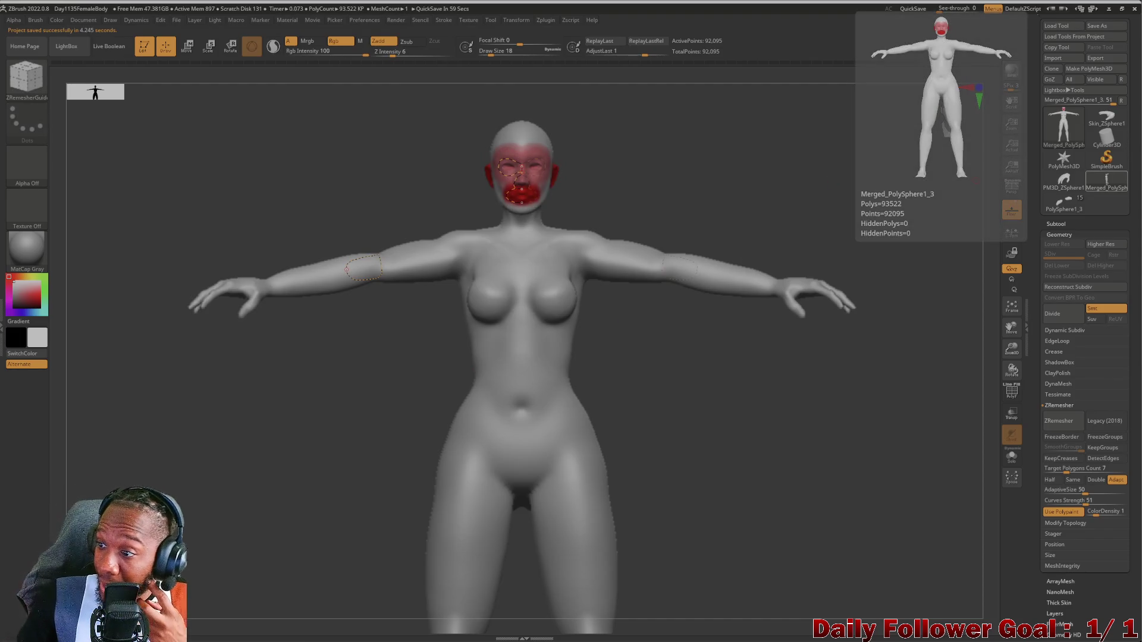